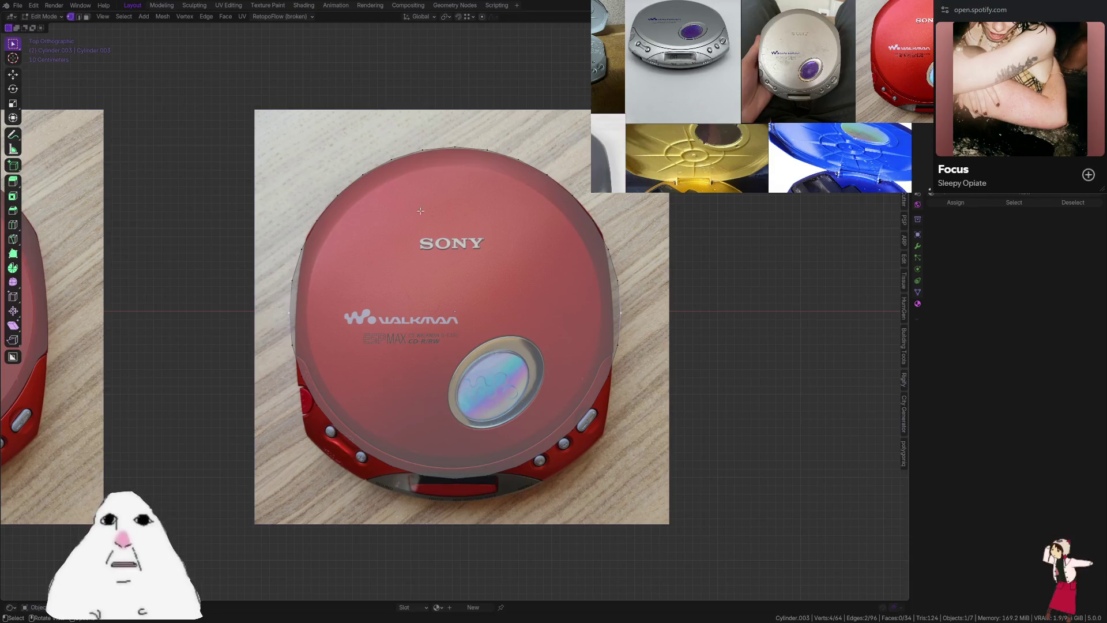
Scale the selected cylinder edges narrower along X with proportional falloff, then view in perspective
click(483, 16)
key(s)
key(x)
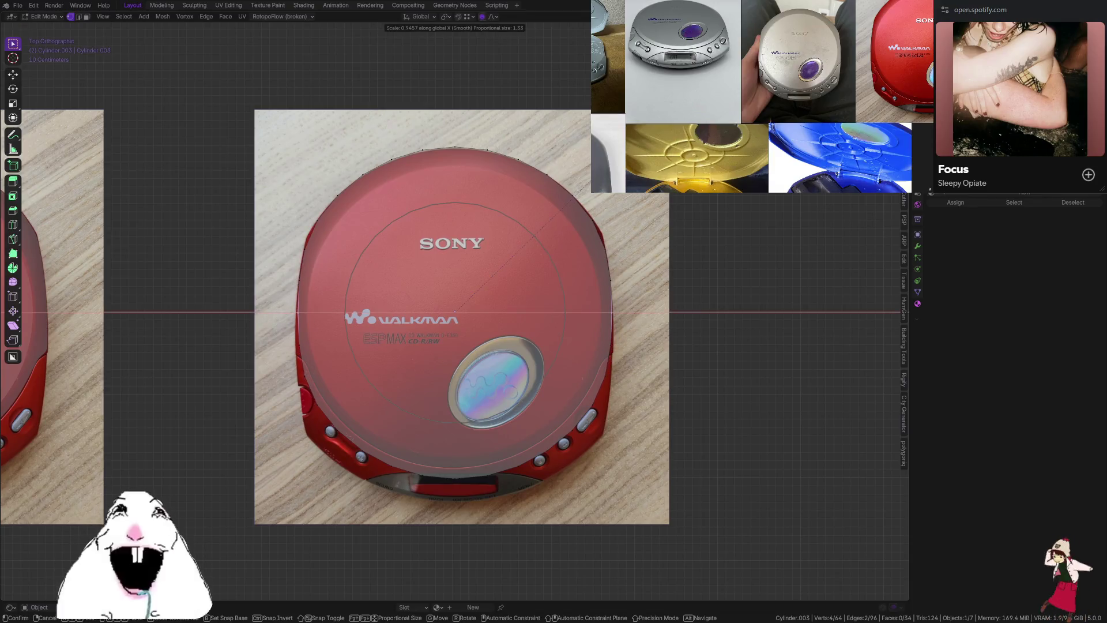
key(Return)
shift+middle_drag(520, 440, 535, 353)
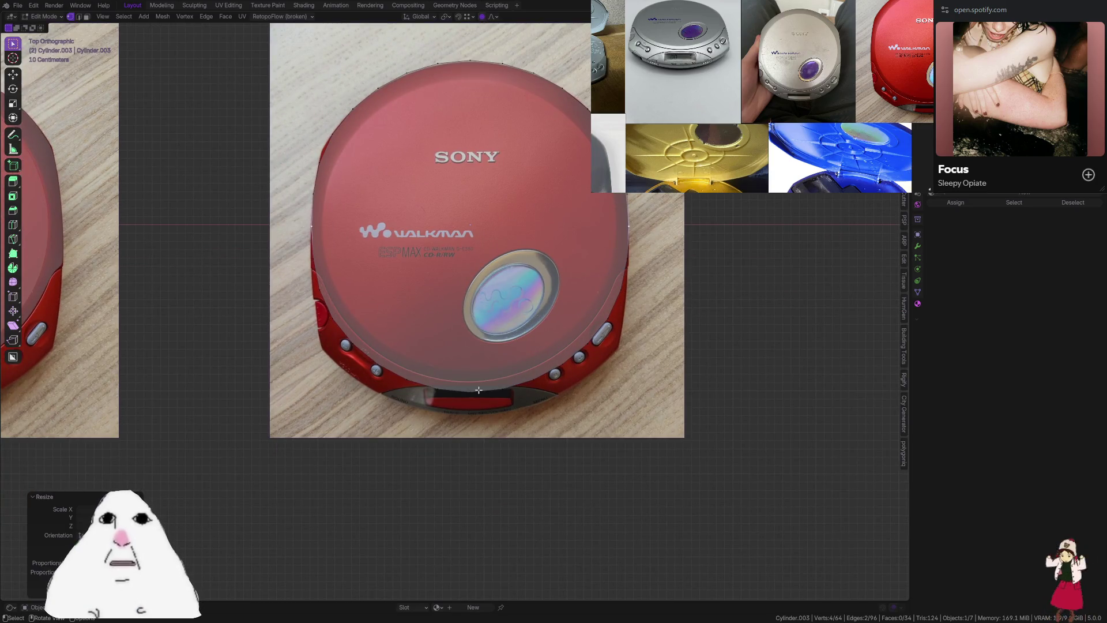
middle_drag(427, 330, 439, 225)
Connect opposite rim vertices across the top and bottom to cut the cylinder down the middle
click(440, 212)
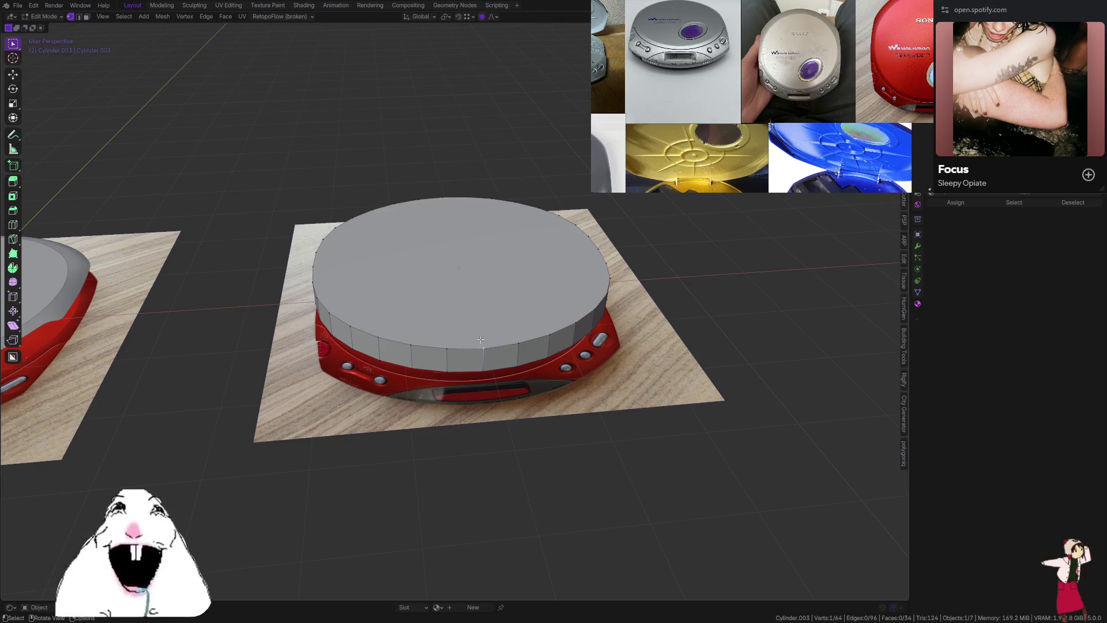
shift+click(446, 199)
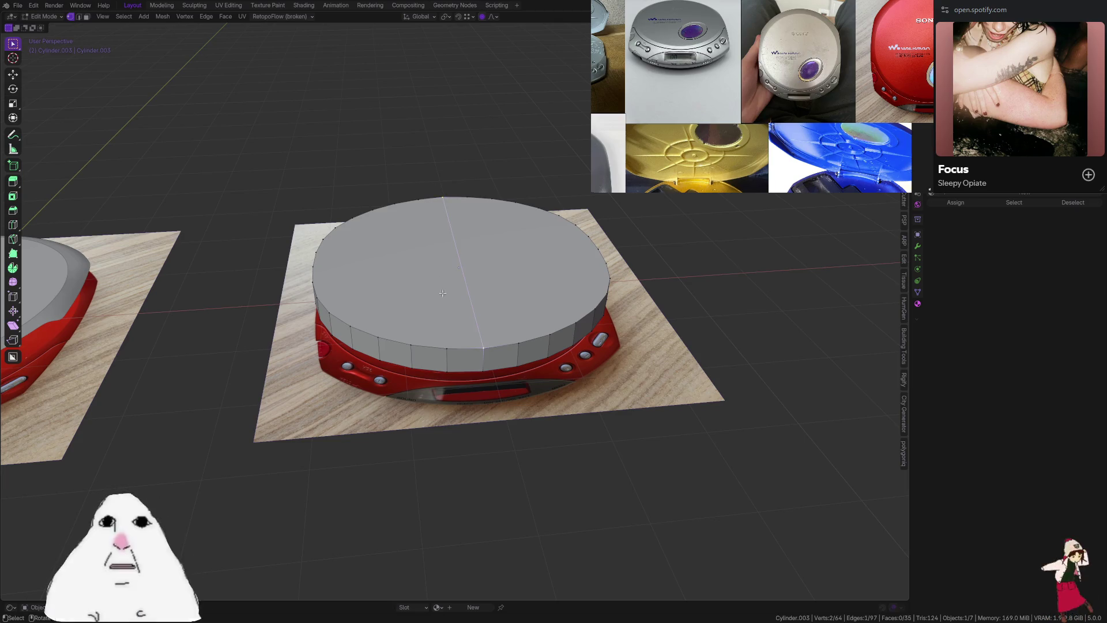
key(alt+z)
click(483, 365)
shift+click(441, 219)
key(alt+z)
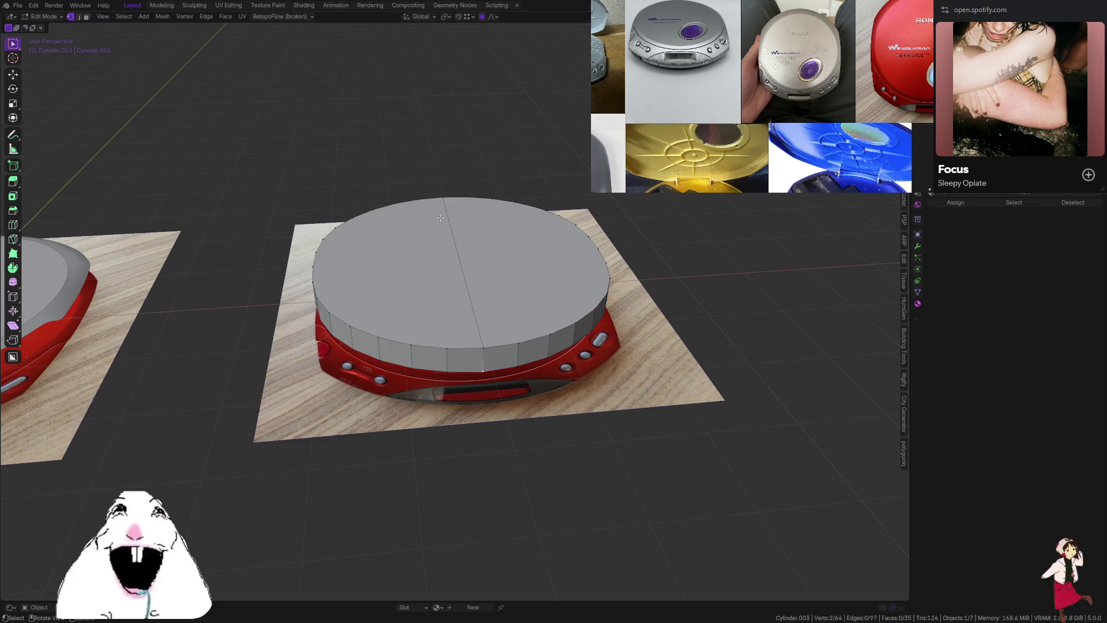
Delete the left half's vertices in X-ray and return to Object Mode
key(alt+z)
middle_drag(401, 272, 393, 252)
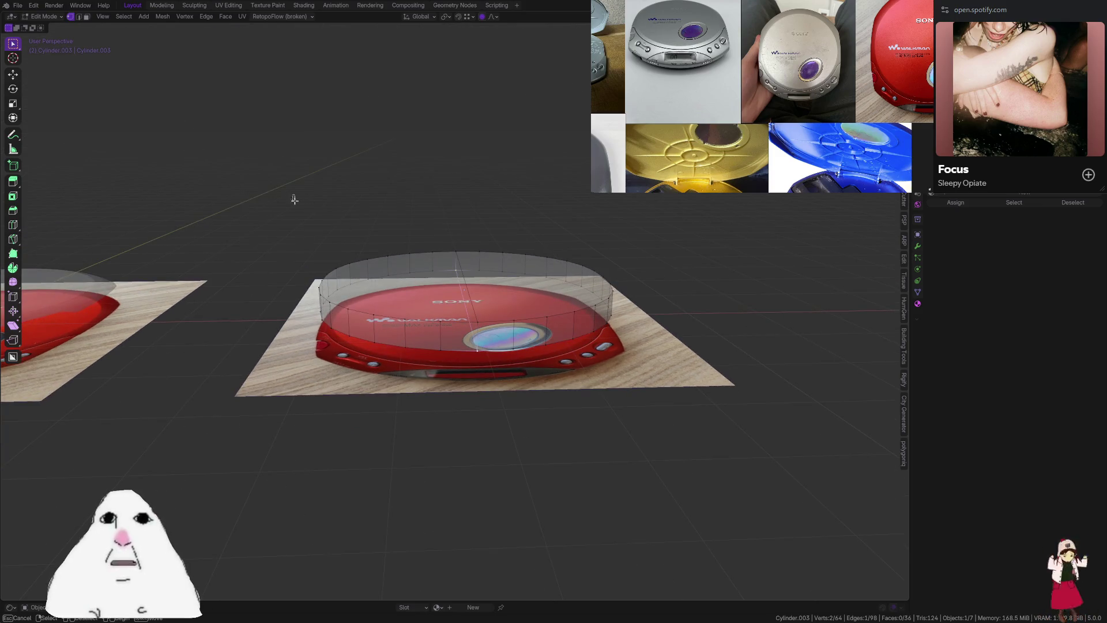
drag(293, 195, 443, 390)
key(x)
click(438, 385)
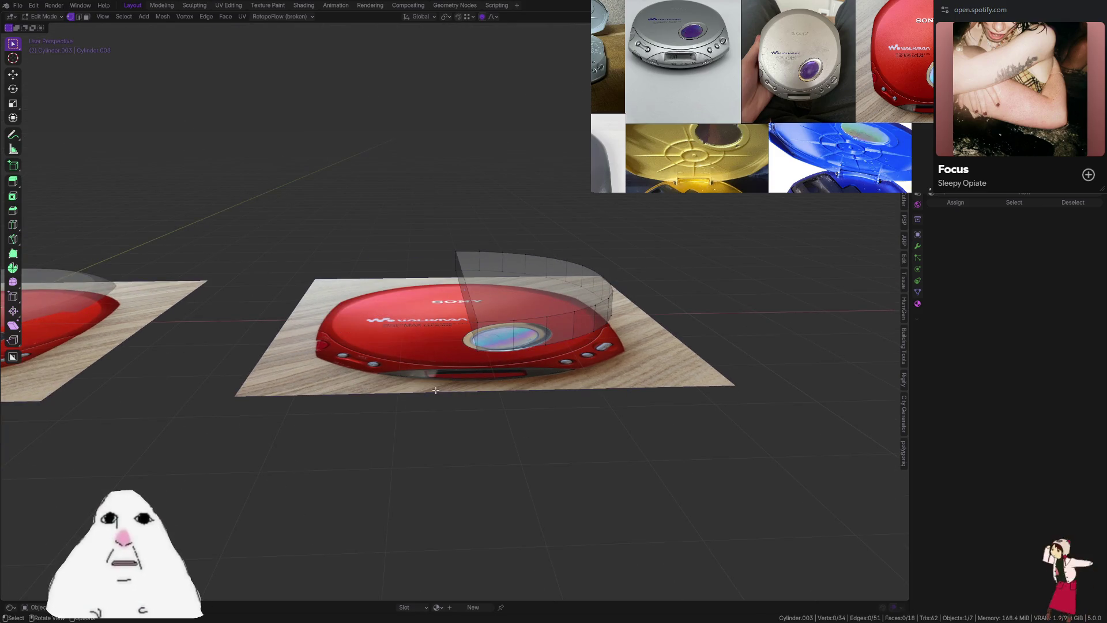
key(alt+z)
middle_drag(437, 386, 603, 295)
key(Tab)
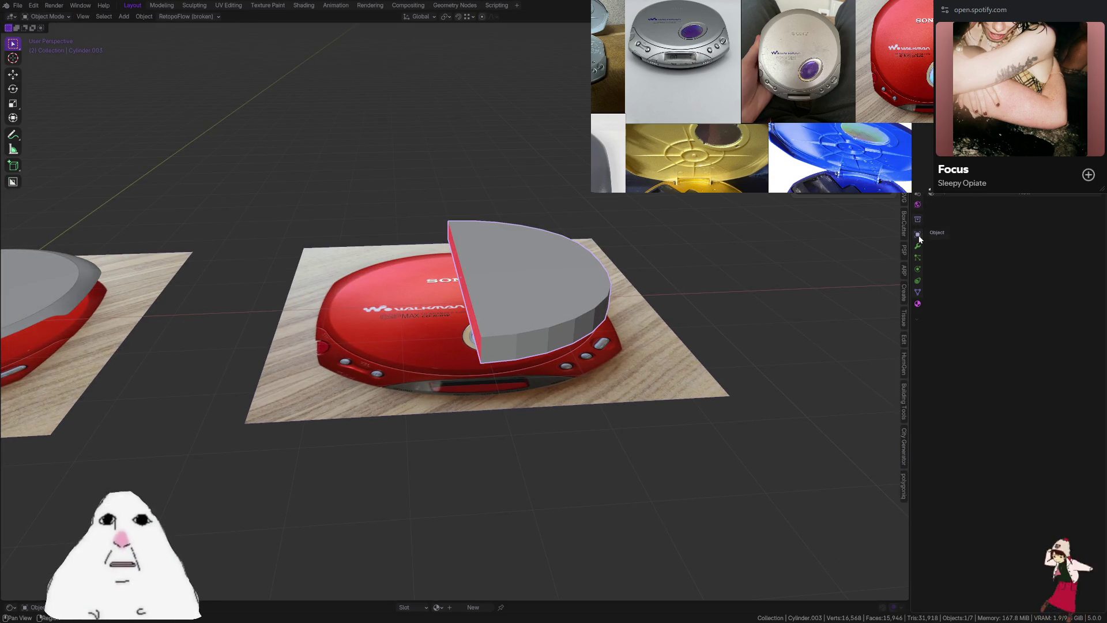
Add a Mirror modifier to the half-cylinder, with clipping on and merge at 0.001 m
click(918, 206)
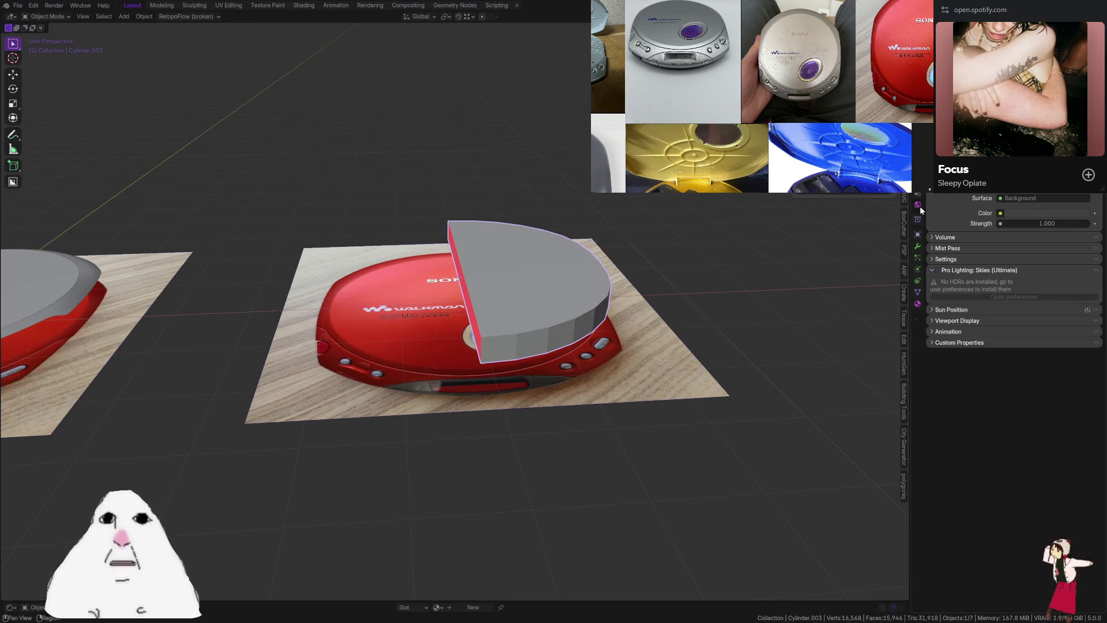
click(918, 246)
click(964, 203)
text(mirror)
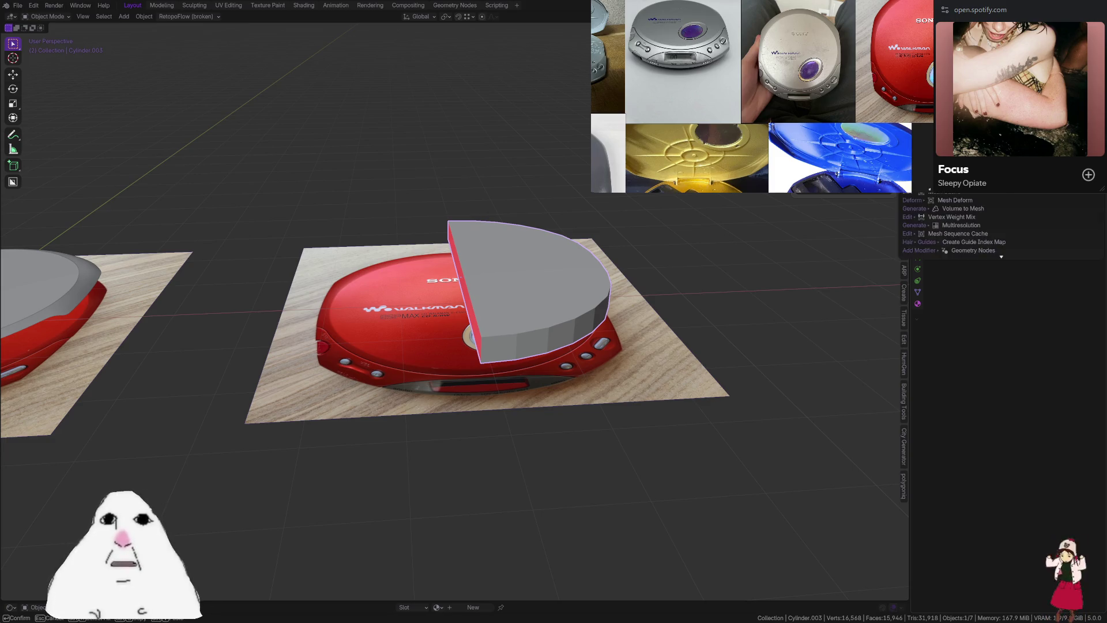
key(Return)
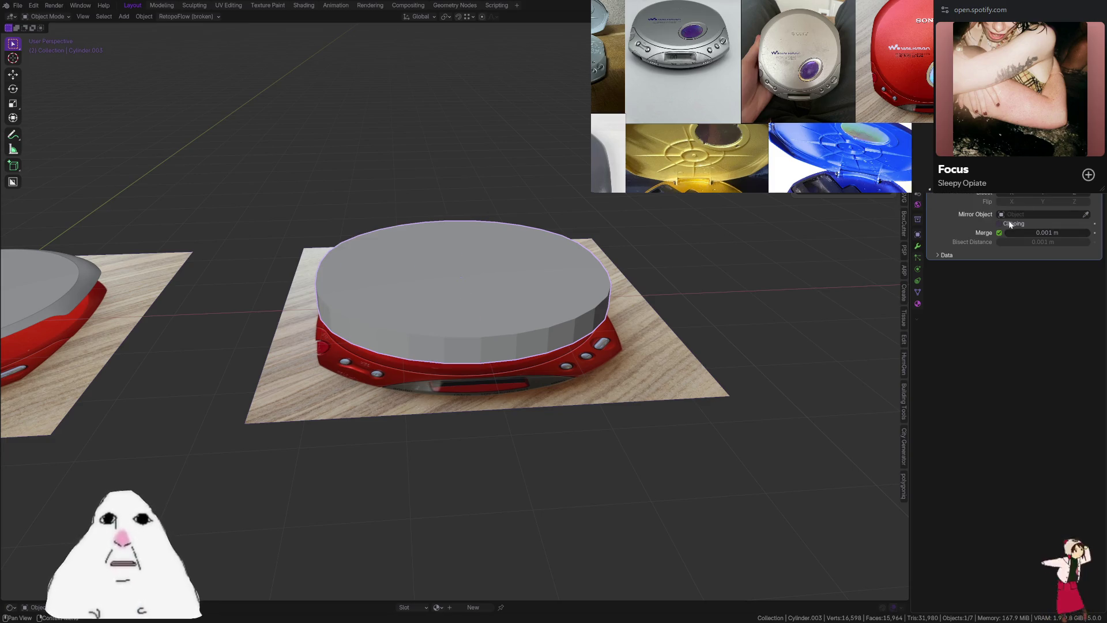
scroll(564, 277, up, 3)
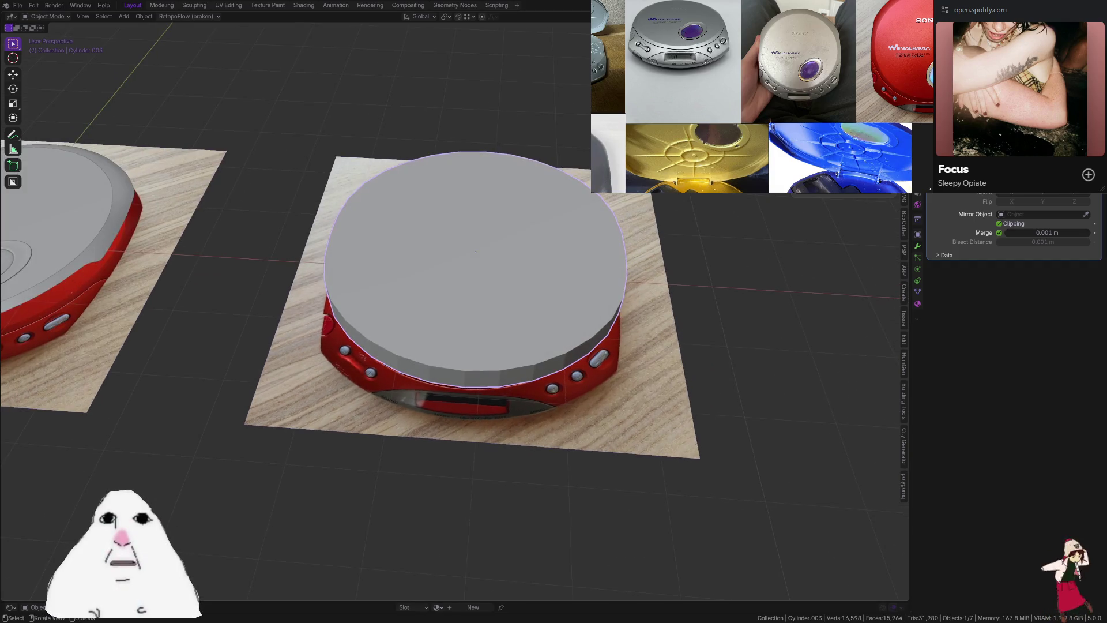
In top view Edit Mode, box-select the disc's lower rim vertices through X-ray
key(KP_7)
key(Tab)
key(alt+z)
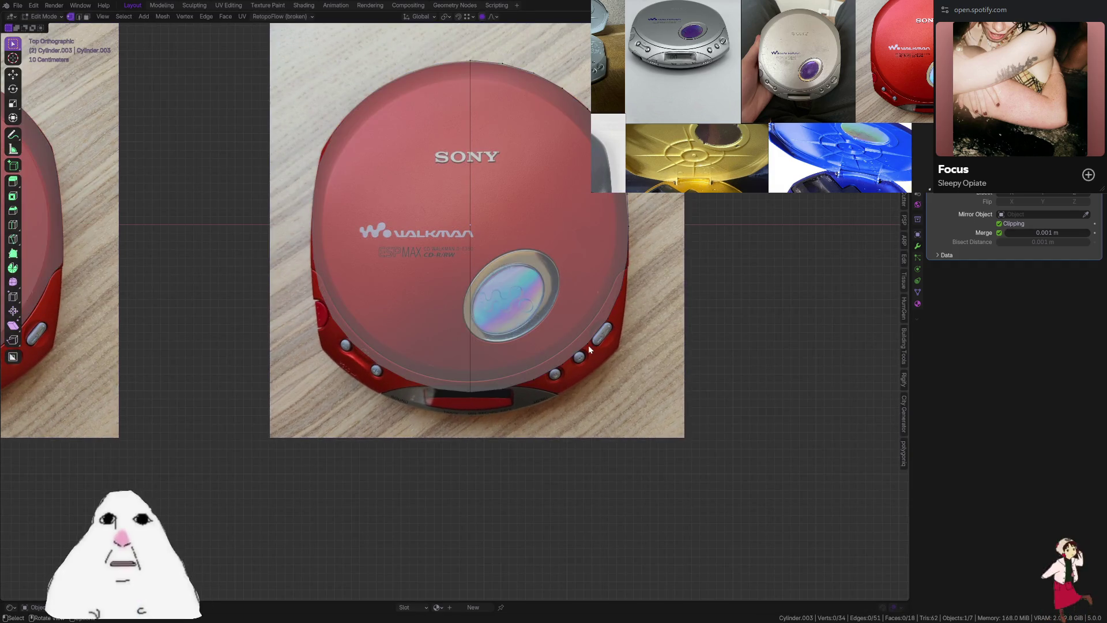
key(c)
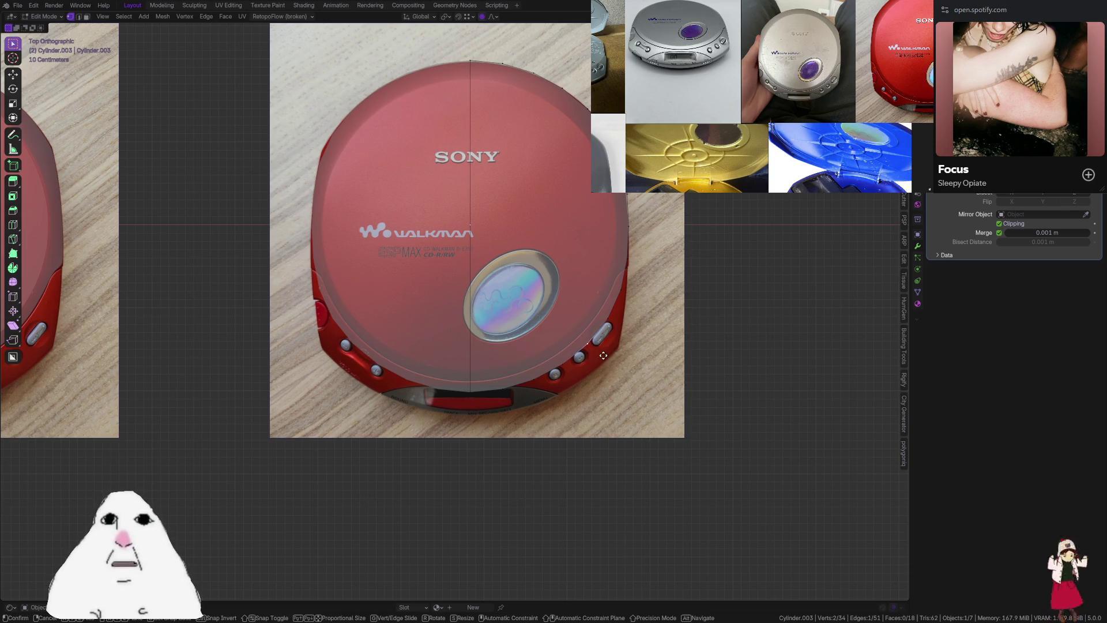
click(612, 369)
key(Escape)
key(alt+z)
key(alt+z)
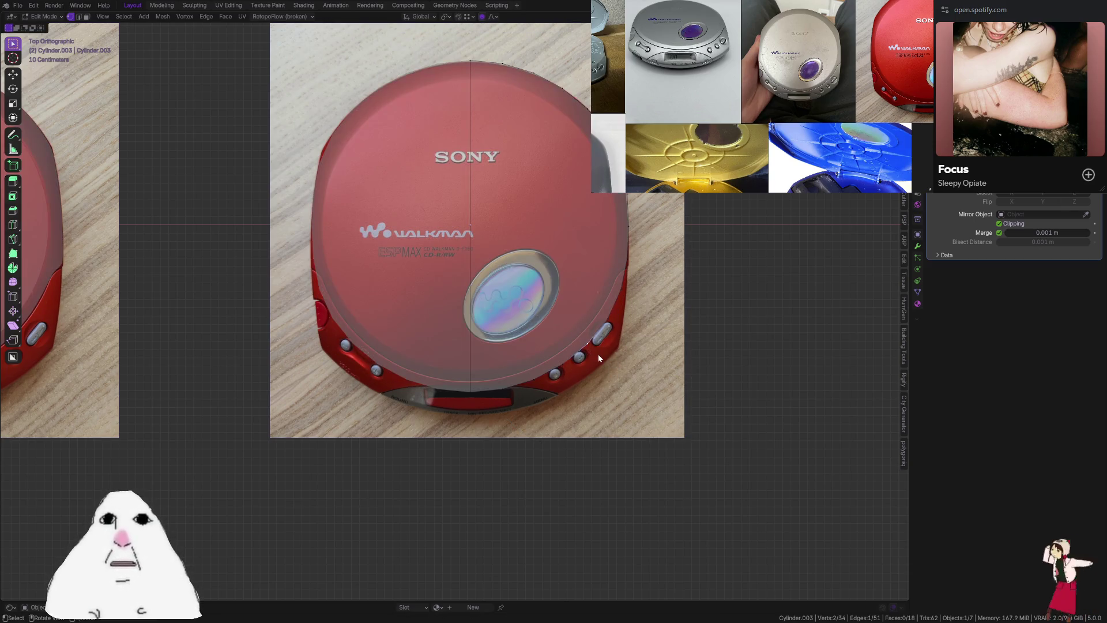
key(alt+z)
key(alt+z)
drag(432, 323, 593, 397)
drag(427, 302, 626, 407)
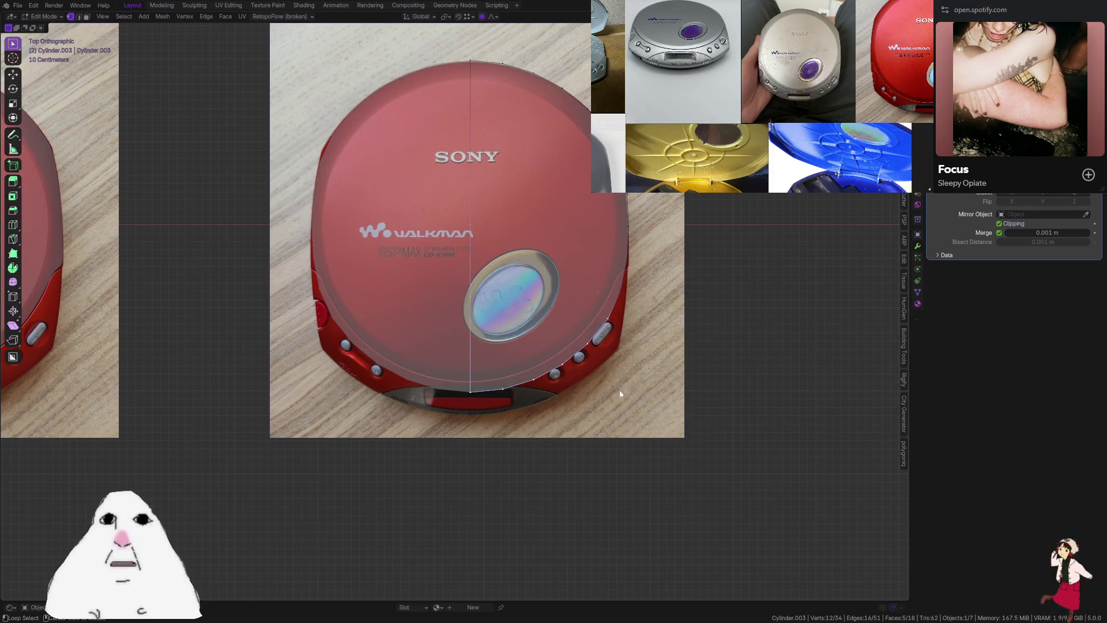
key(alt+z)
key(alt+z)
Move the lower rim down along Y and scale it flatter along Y with falloff
key(g)
key(y)
scroll(621, 395, up, 7)
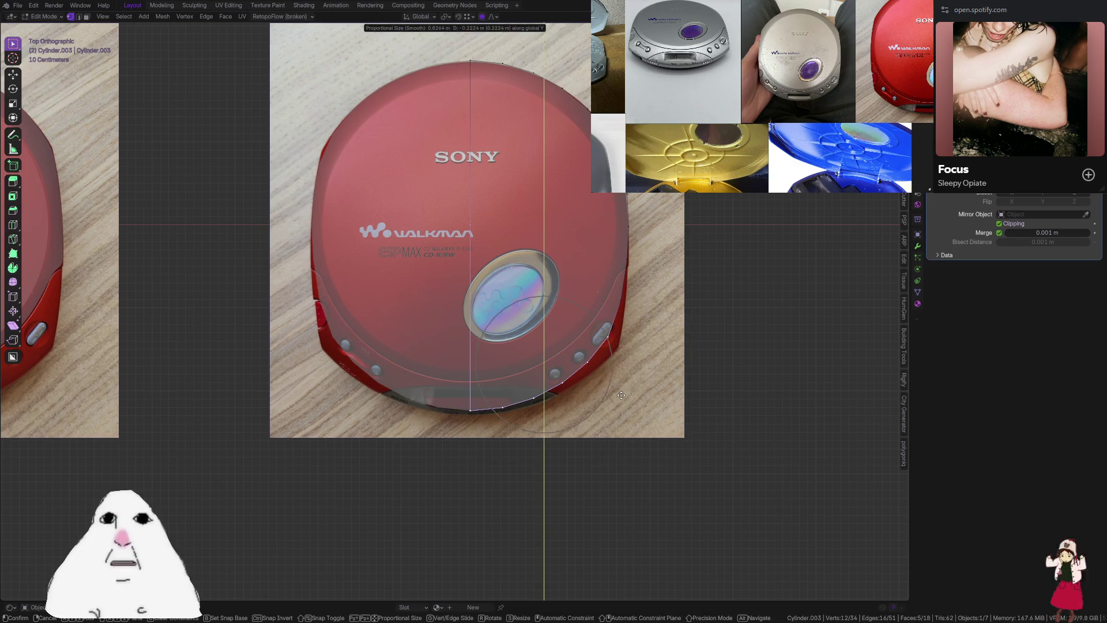
click(626, 389)
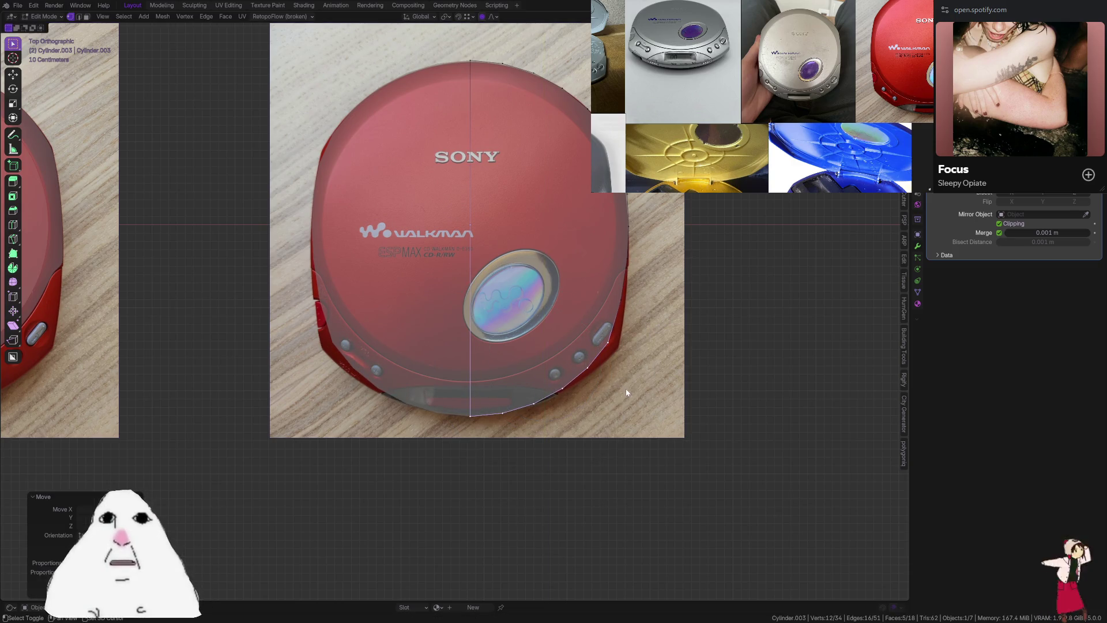
key(s)
key(y)
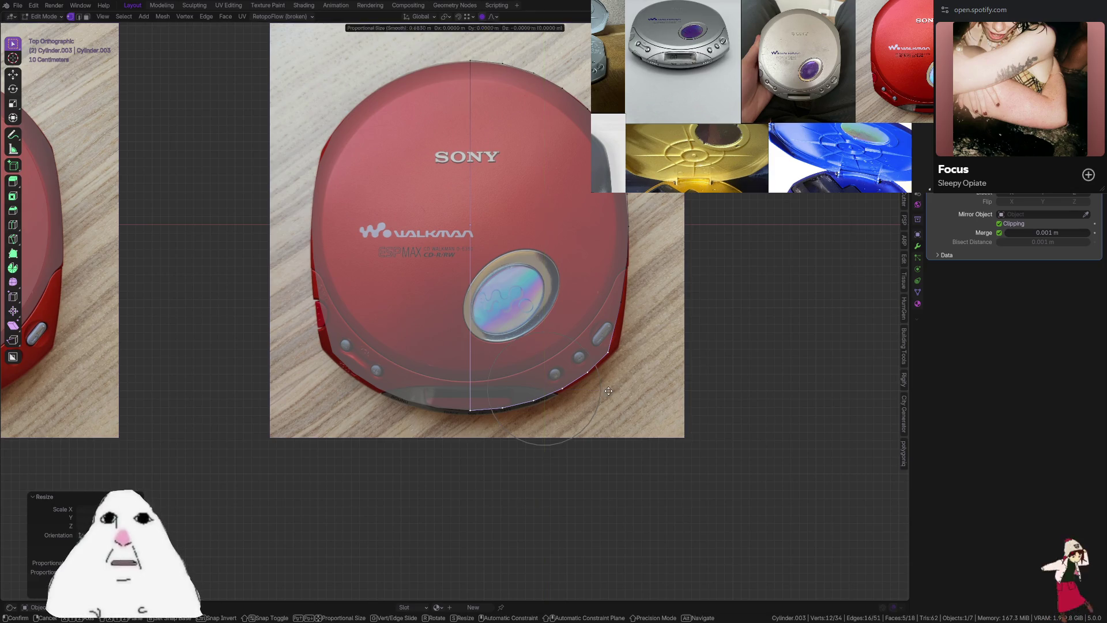
click(622, 321)
key(alt+z)
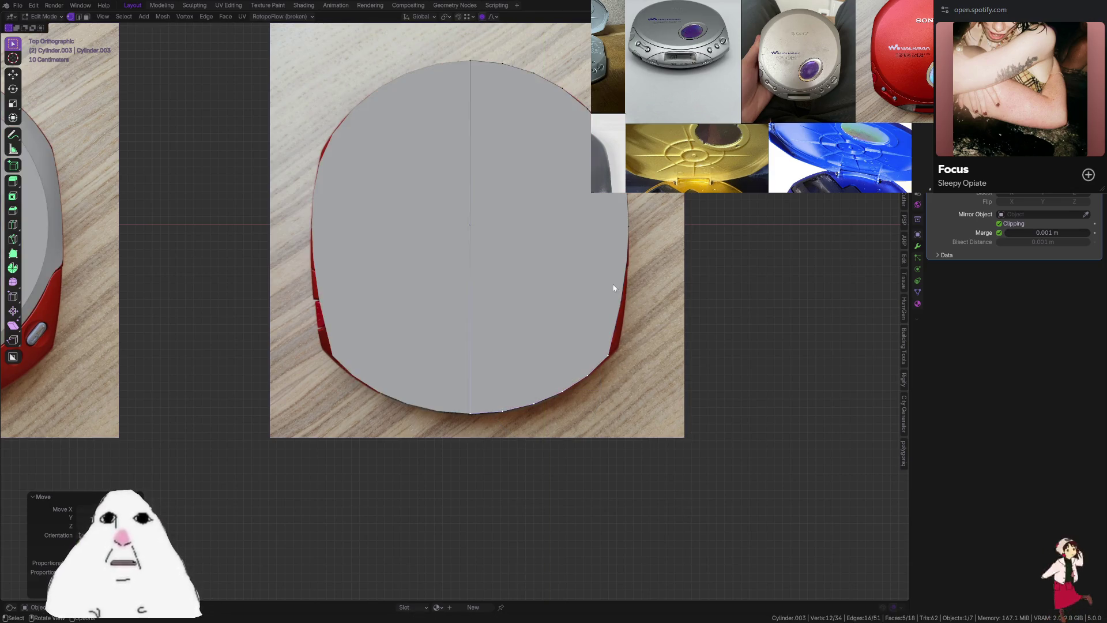
key(alt+z)
Select the right rim edge and start pulling it inward with proportional falloff
alt+click(620, 297)
key(alt+z)
key(alt+z)
key(g)
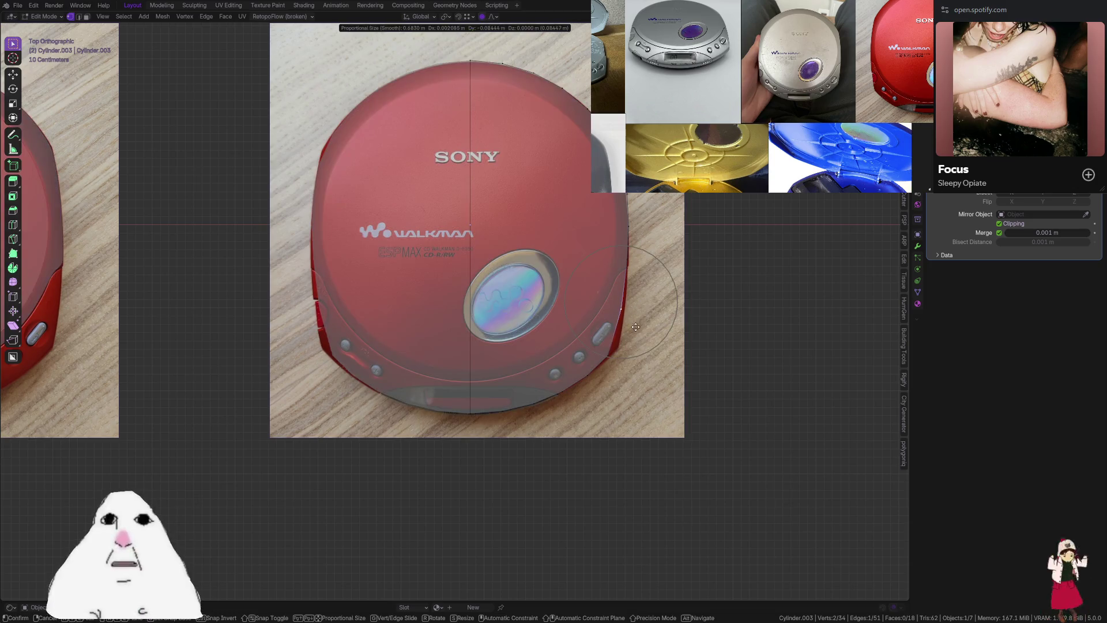
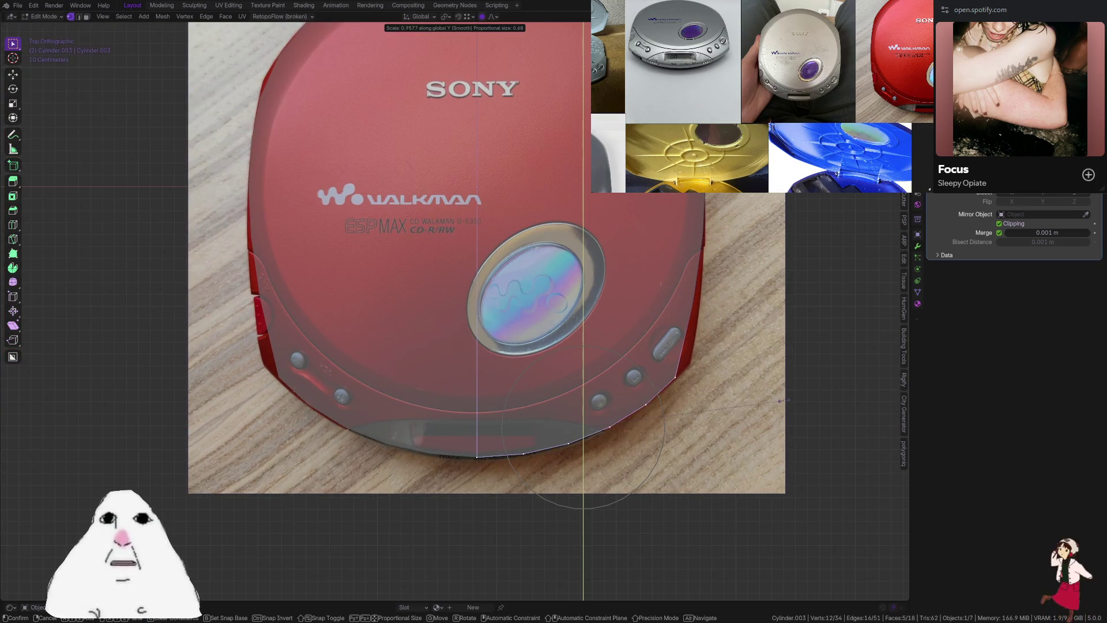
Scale the rim vertically and fit a lower-right vertex onto the photo's curved edge
click(748, 406)
key(g)
key(y)
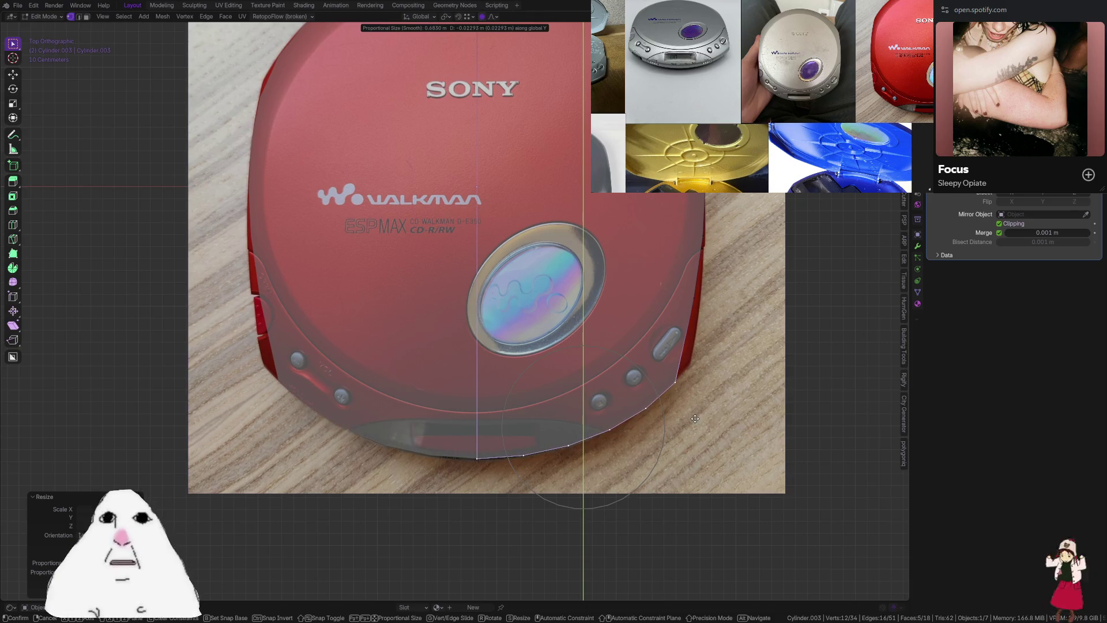
click(696, 427)
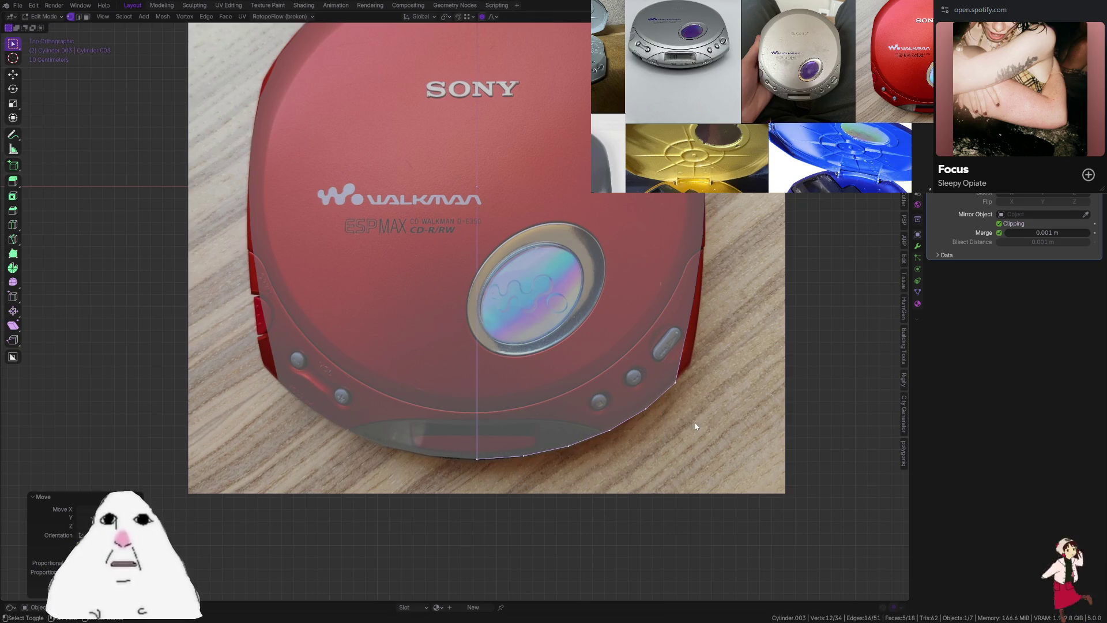
click(636, 410)
key(g)
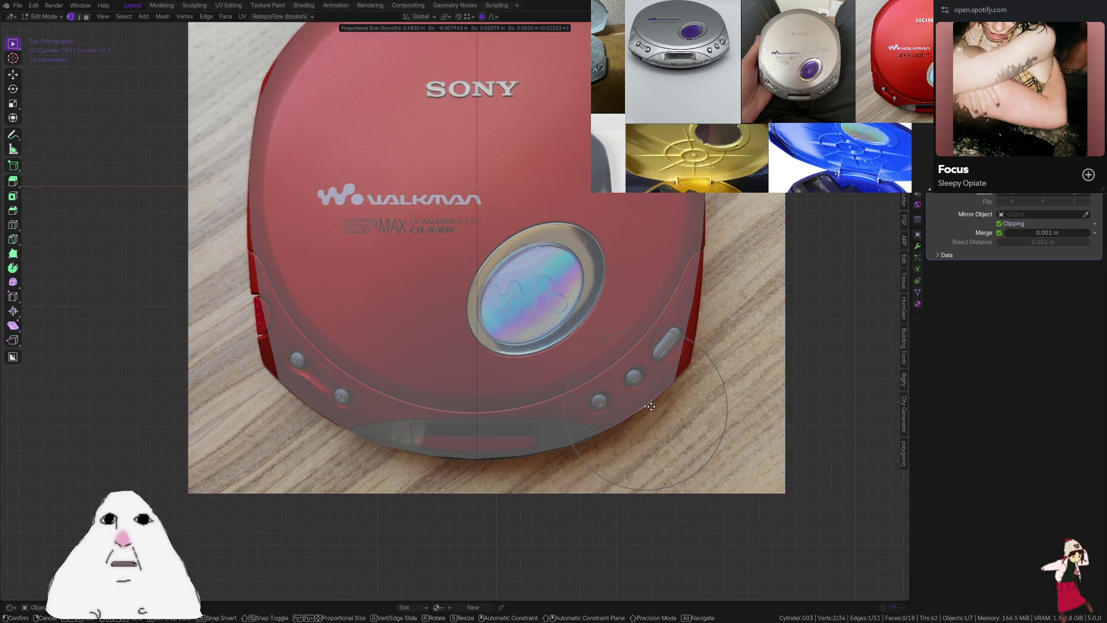
click(651, 406)
Add a centred edge loop near the side button and move it onto the lid's right edge
key(ctrl+r)
click(682, 336)
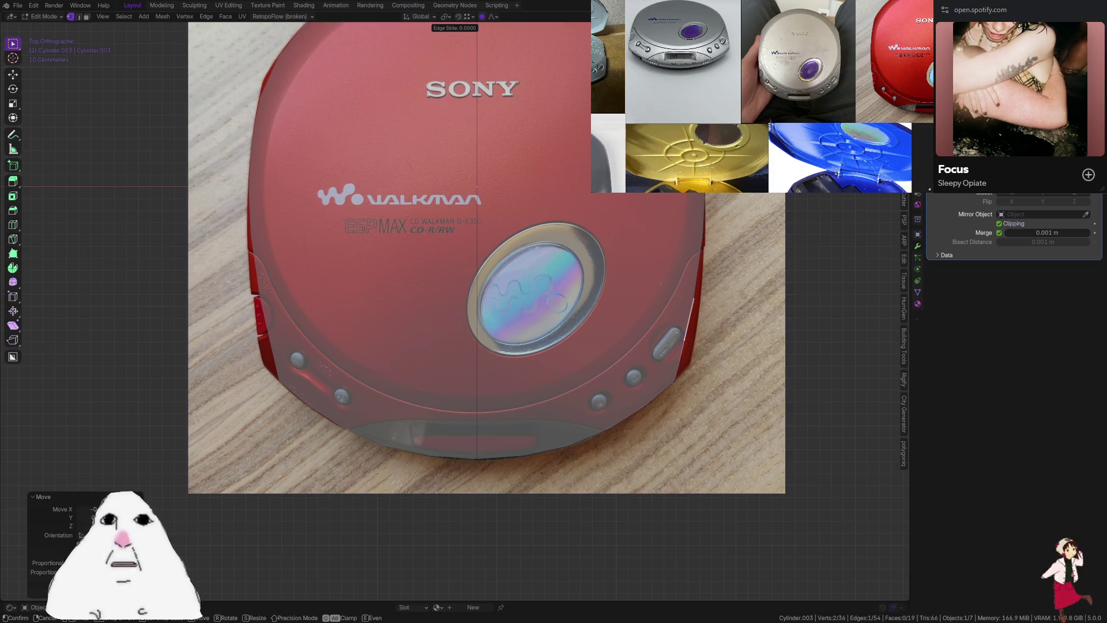
right_click(654, 323)
key(g)
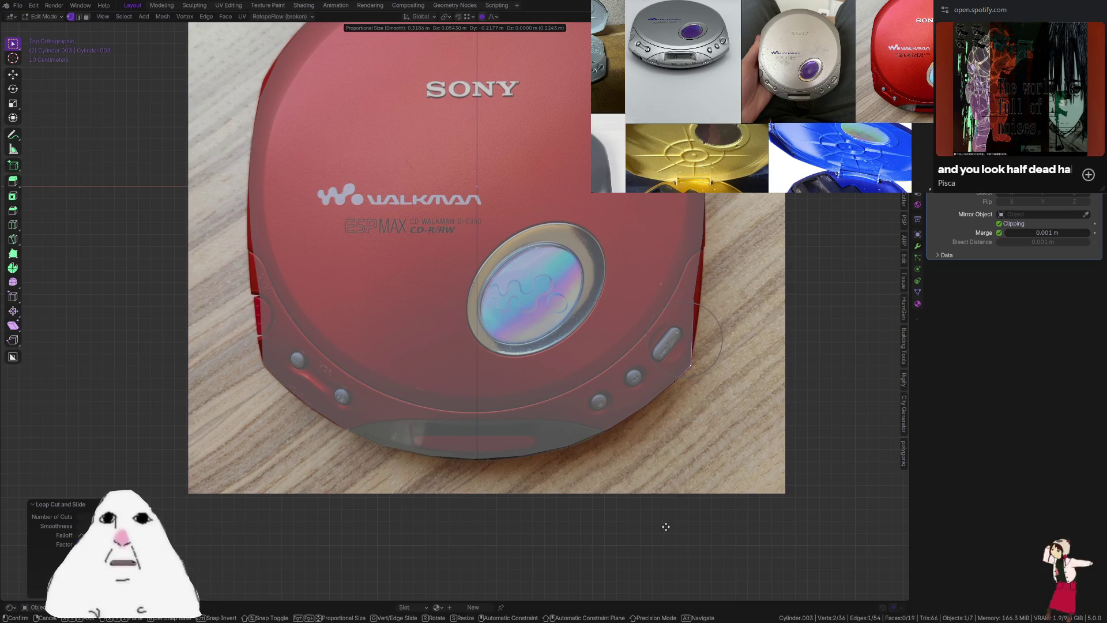
click(676, 415)
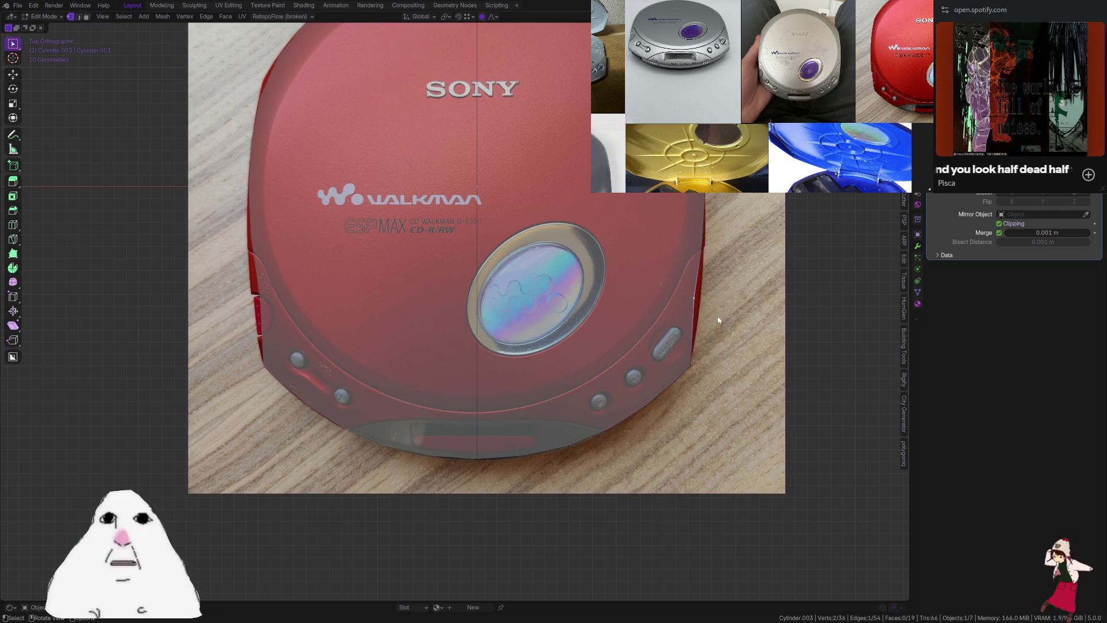
Fit the right-edge and upper-right vertices to the photo's right side with proportional moves
key(g)
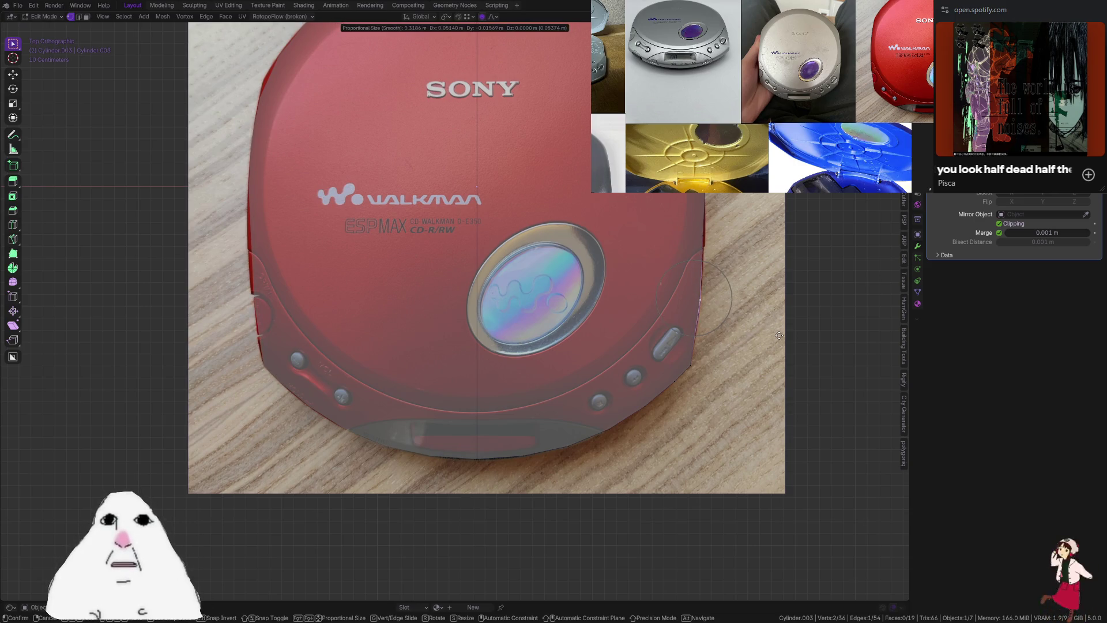
click(773, 337)
scroll(610, 310, up, 3)
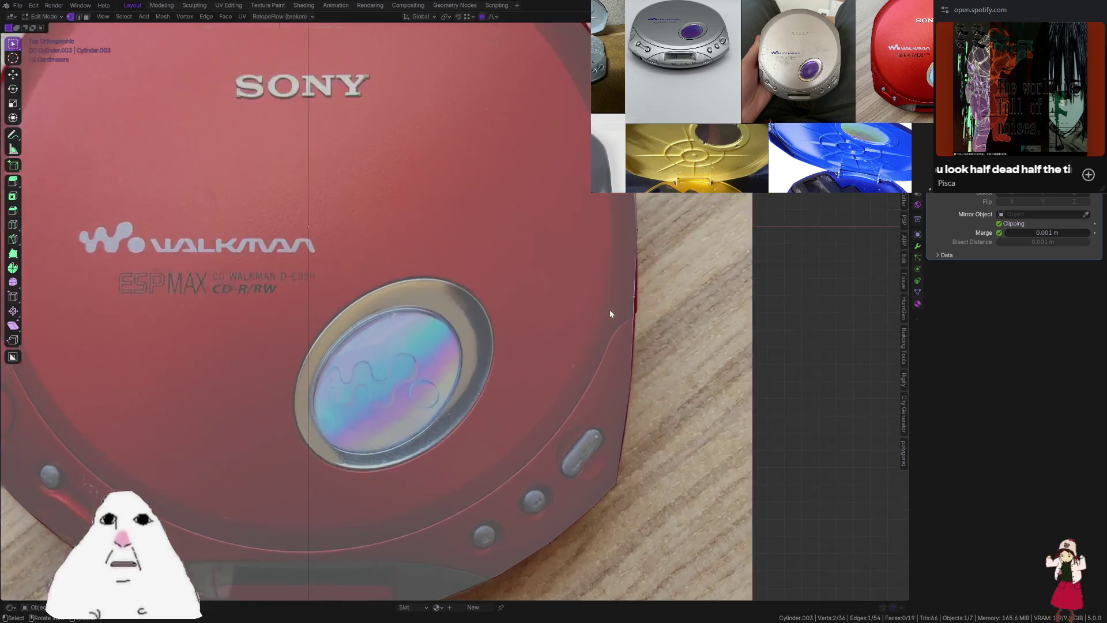
key(g)
click(661, 329)
shift+middle_drag(659, 330, 646, 487)
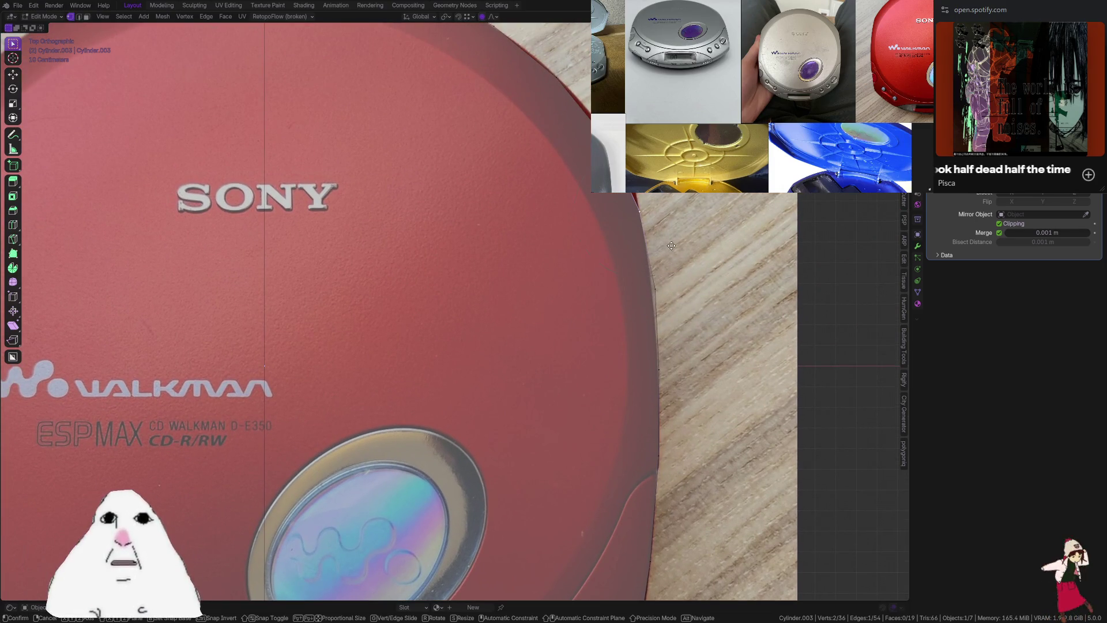
key(g)
click(646, 262)
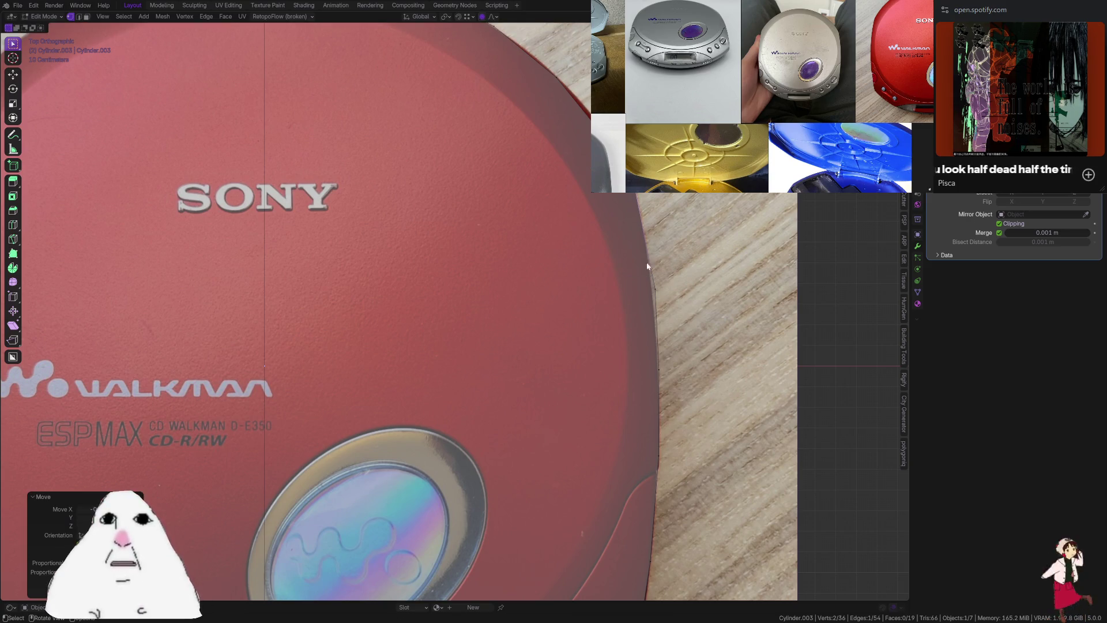
key(g)
click(669, 327)
Move the top-right corner vertices onto the photo's corner
scroll(664, 331, down, 2)
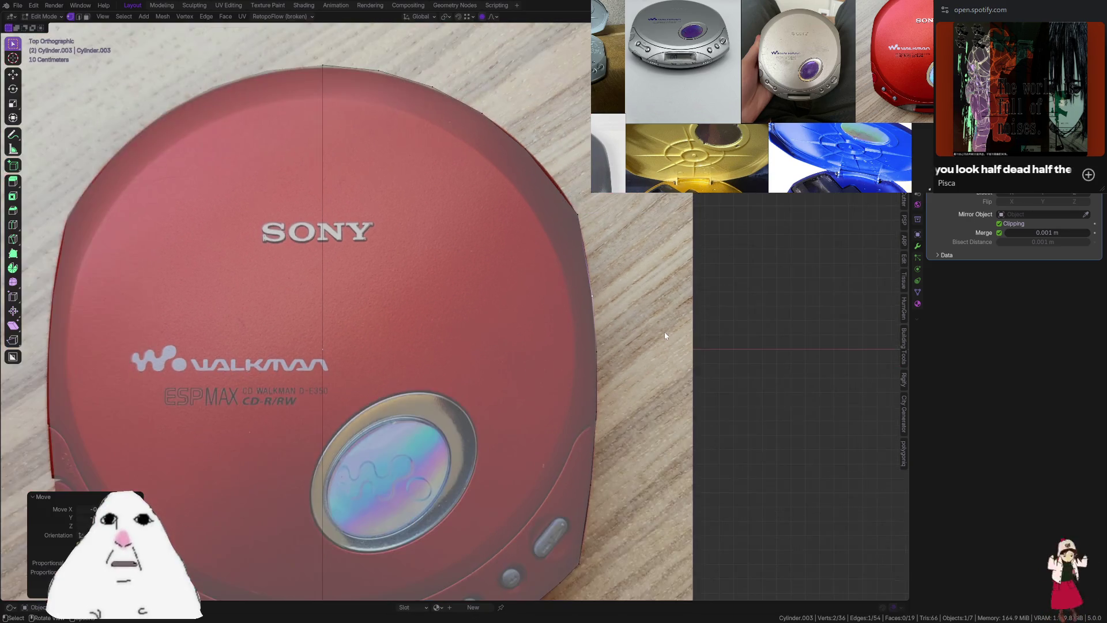
shift+scroll(603, 323, up, 2)
scroll(607, 260, up, 1)
scroll(637, 301, up, 4)
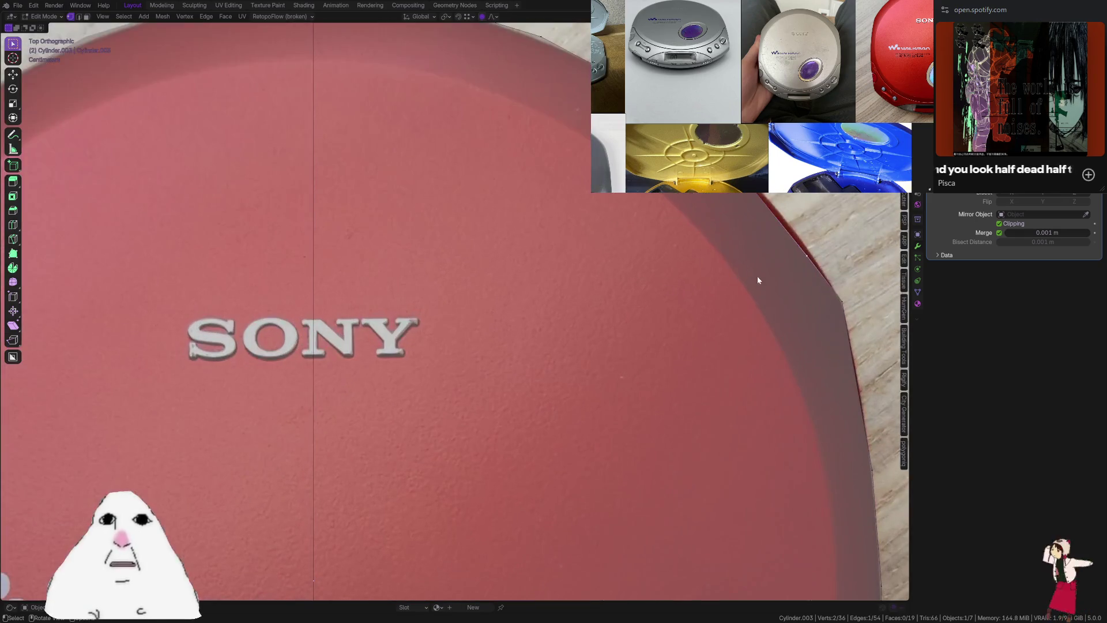
key(g)
scroll(743, 229, up, 1)
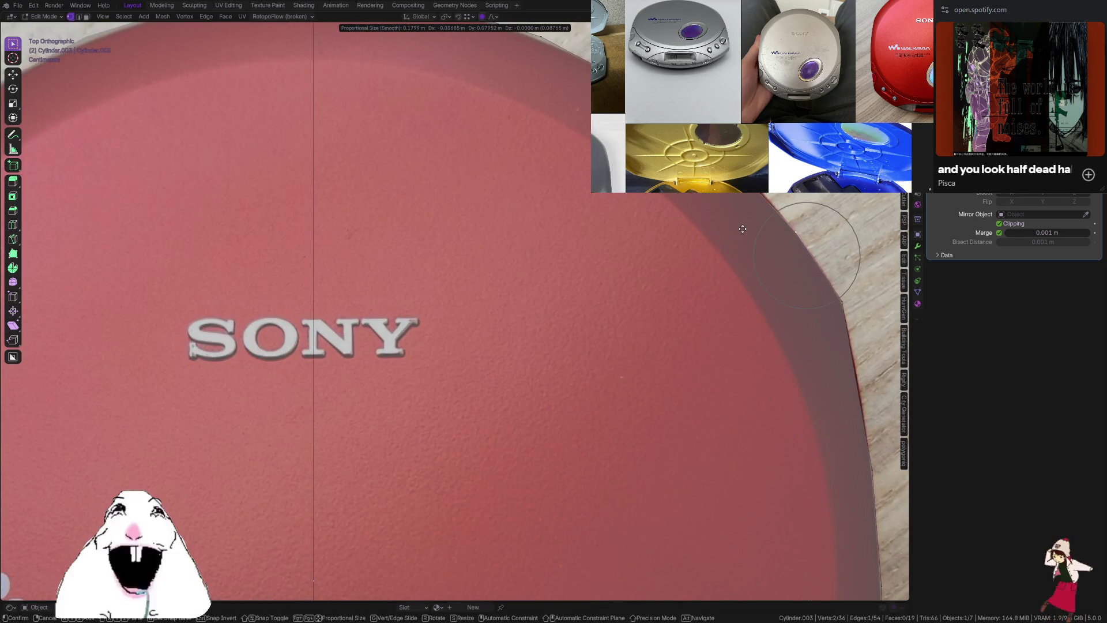
click(723, 198)
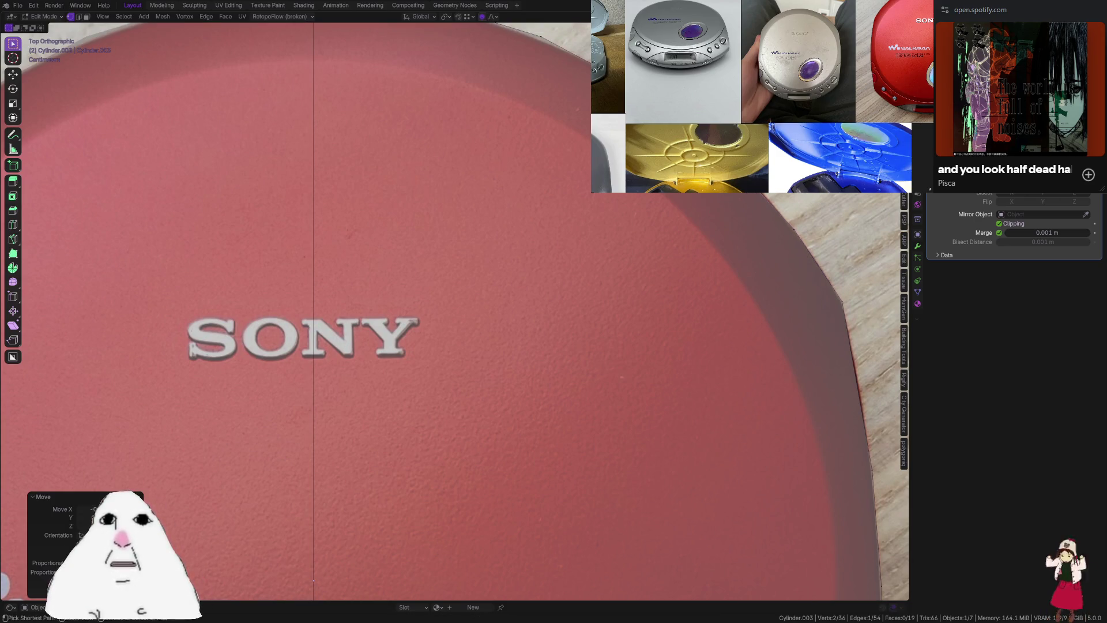
Select the top curve vertices and scale them along Y to match the photo
scroll(455, 312, down, 2)
shift+middle_drag(646, 183, 678, 237)
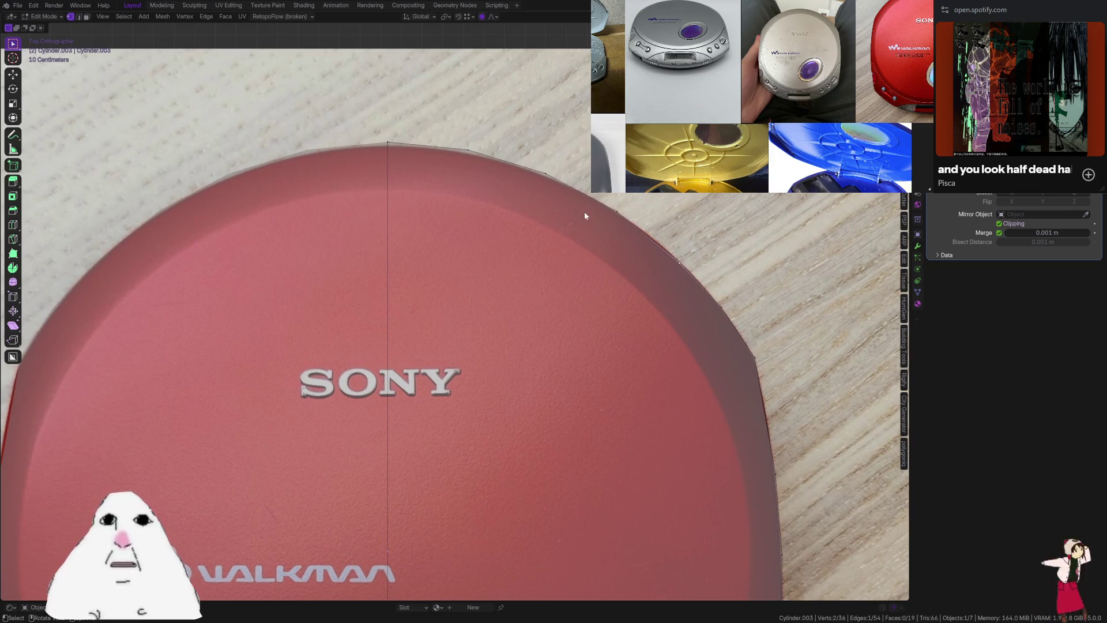
drag(385, 154, 690, 283)
key(s)
key(y)
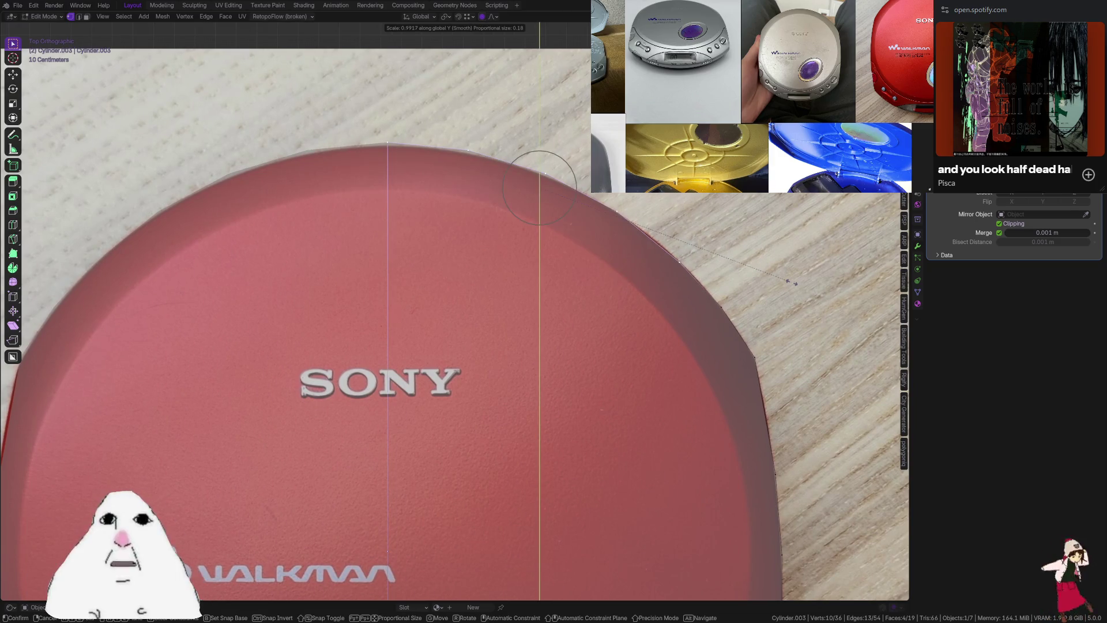
click(730, 277)
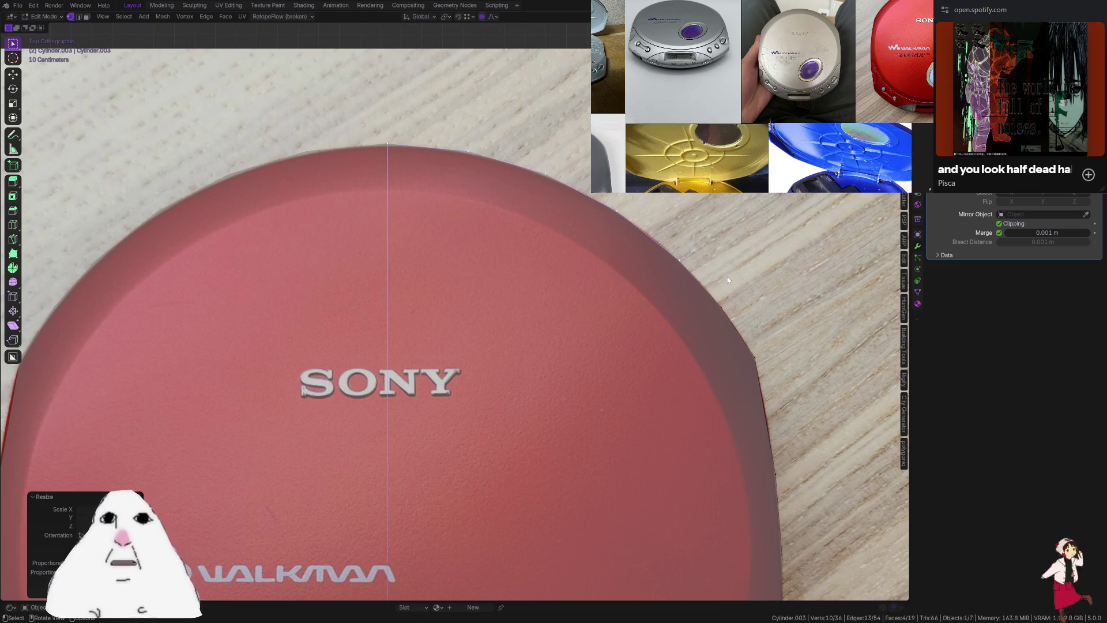
Save the file as CD-player.blend and orbit to view the lid in perspective
key(ctrl+s)
scroll(732, 300, down, 3)
mouse_move(743, 327)
middle_down()
mouse_move(680, 388)
mouse_move(632, 296)
mouse_move(614, 377)
middle_up()
Apply Shade Auto Smooth to the lid object
key(Tab)
right_click(420, 370)
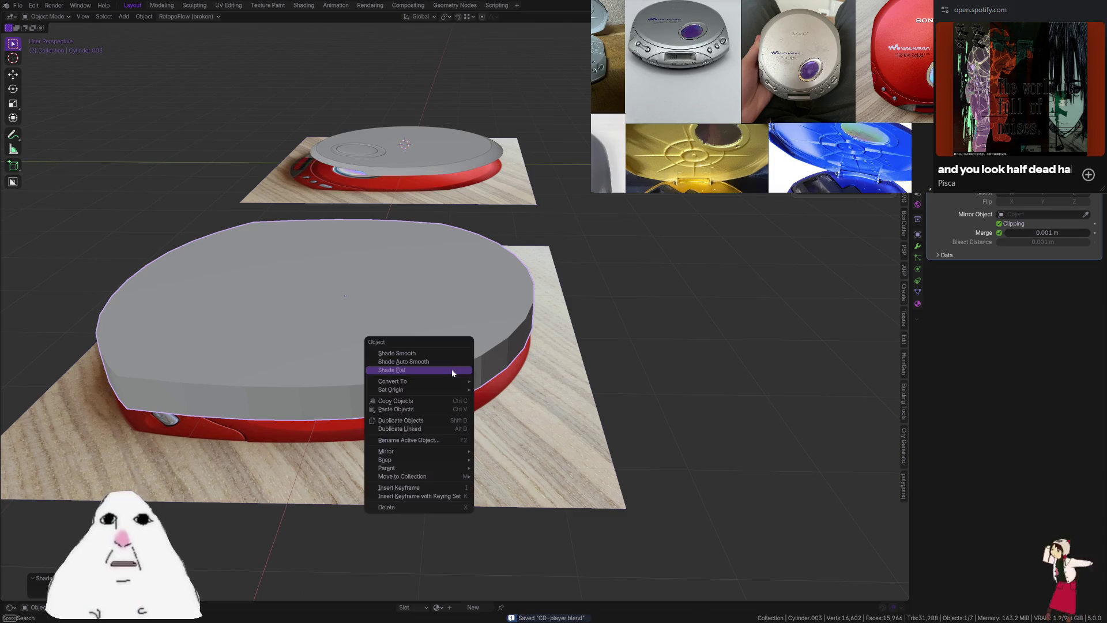
click(452, 361)
key(Tab)
scroll(450, 366, down, 2)
middle_drag(450, 365, 541, 392)
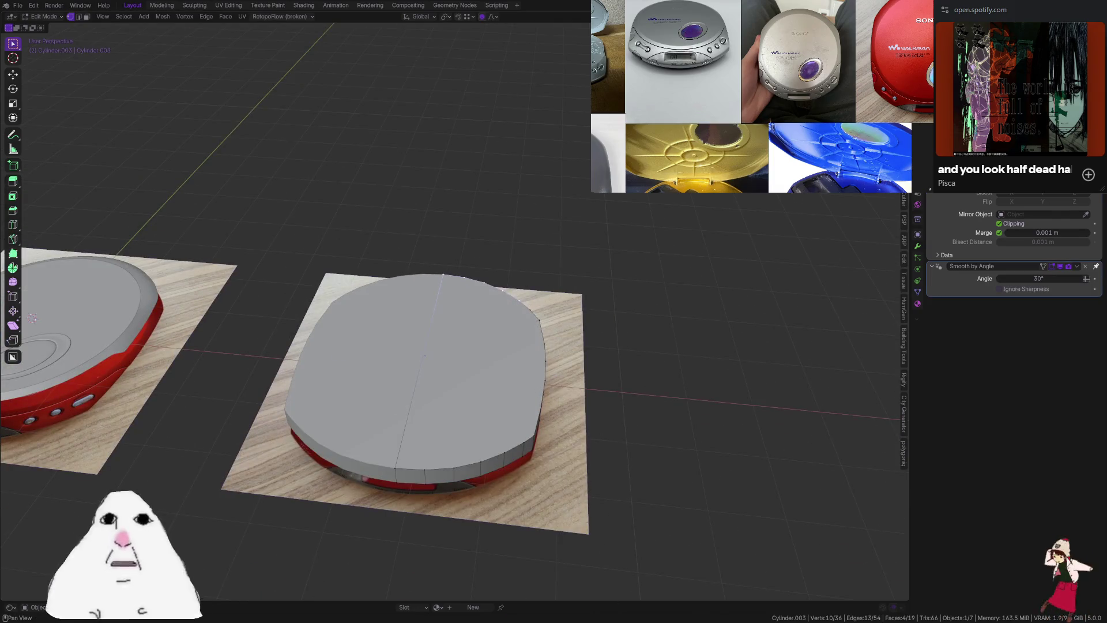
Check the lid against the photo in see-through top view and nudge its rim edge loop
key(KP_7)
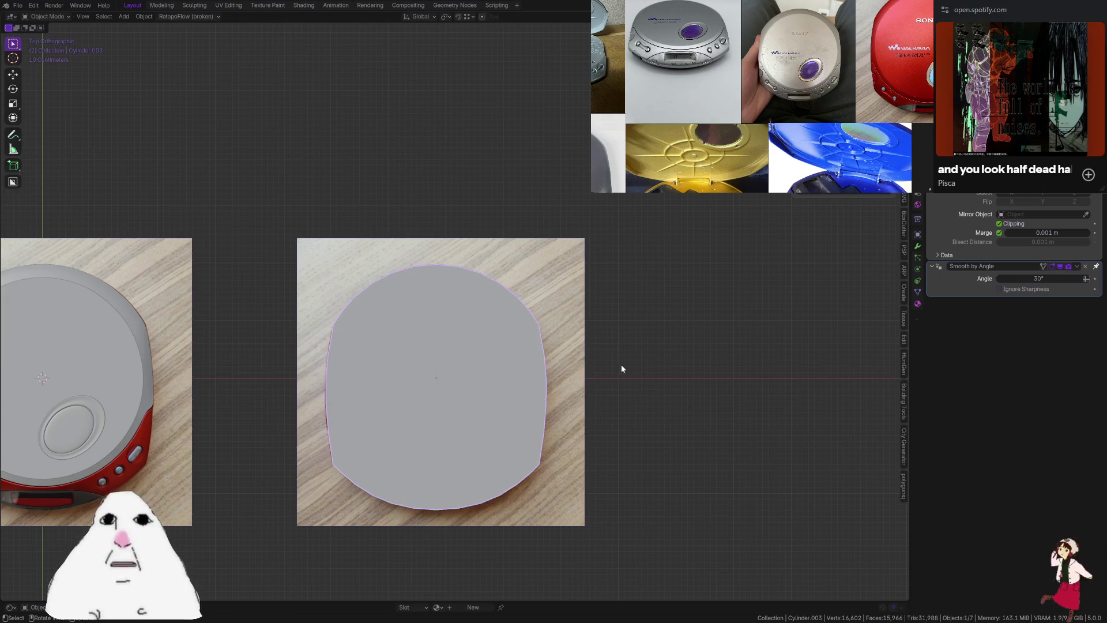
key(alt+z)
scroll(521, 464, up, 3)
shift+middle_drag(521, 463, 563, 285)
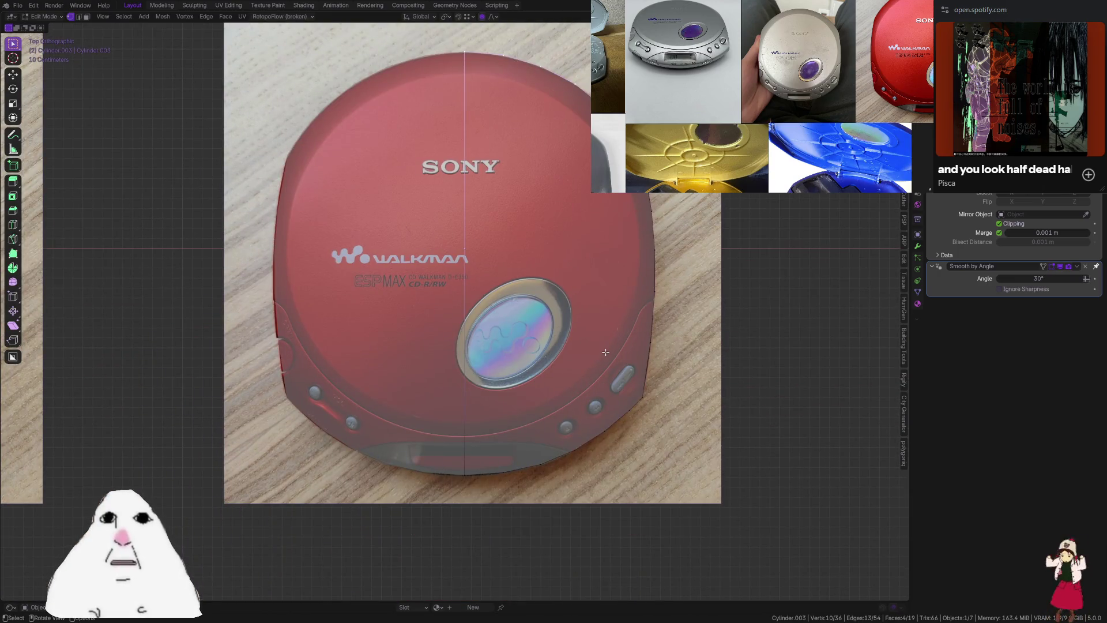
middle_drag(644, 437, 608, 422)
key(alt+z)
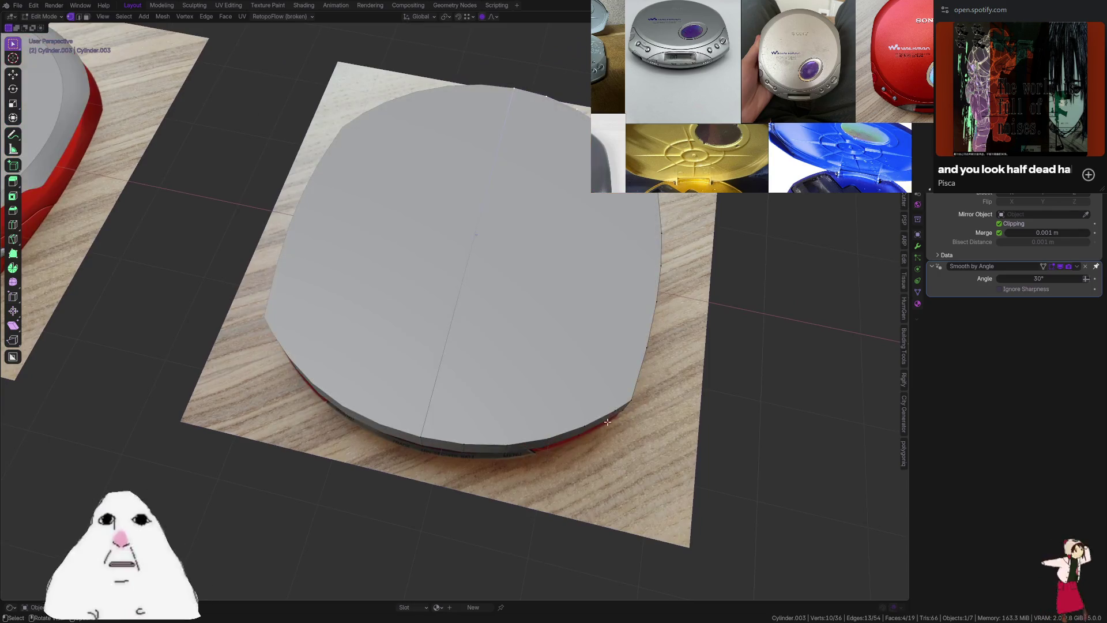
key(2)
alt+click(608, 422)
key(g)
click(604, 410)
Apply the Mirror modifier and select the centre seam edges
key(Tab)
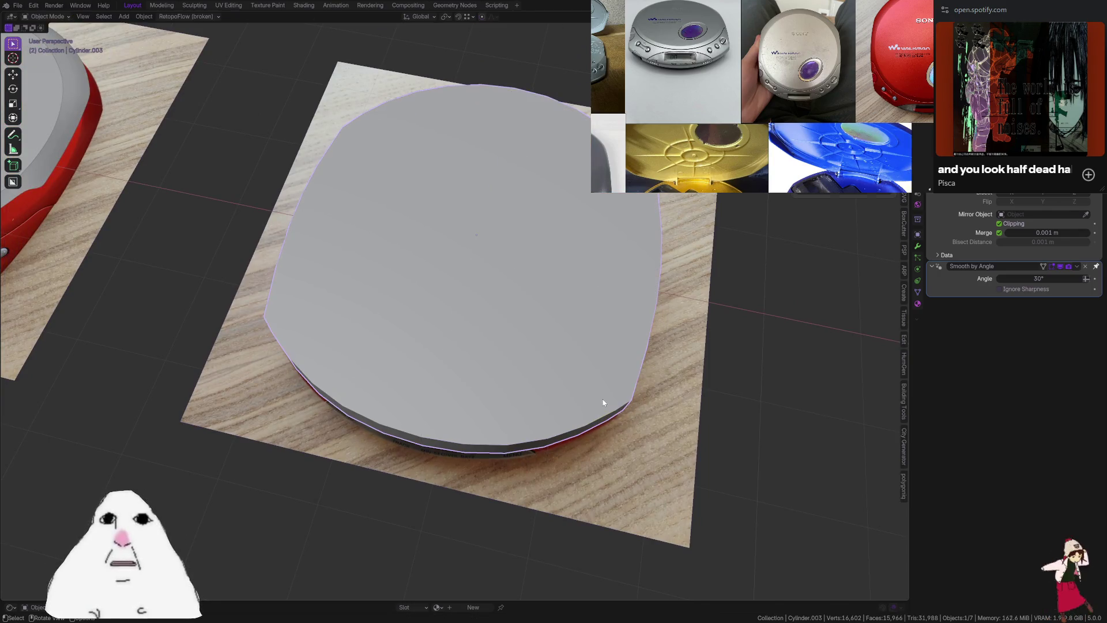
key(ctrl+a)
key(Tab)
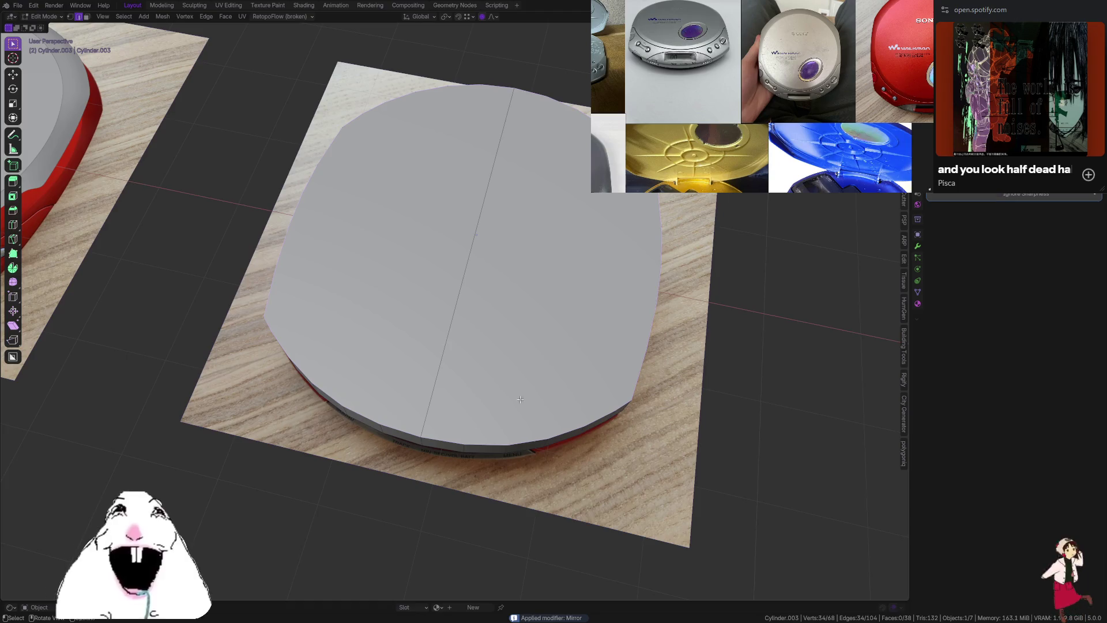
middle_drag(536, 473, 541, 359)
alt+click(463, 332)
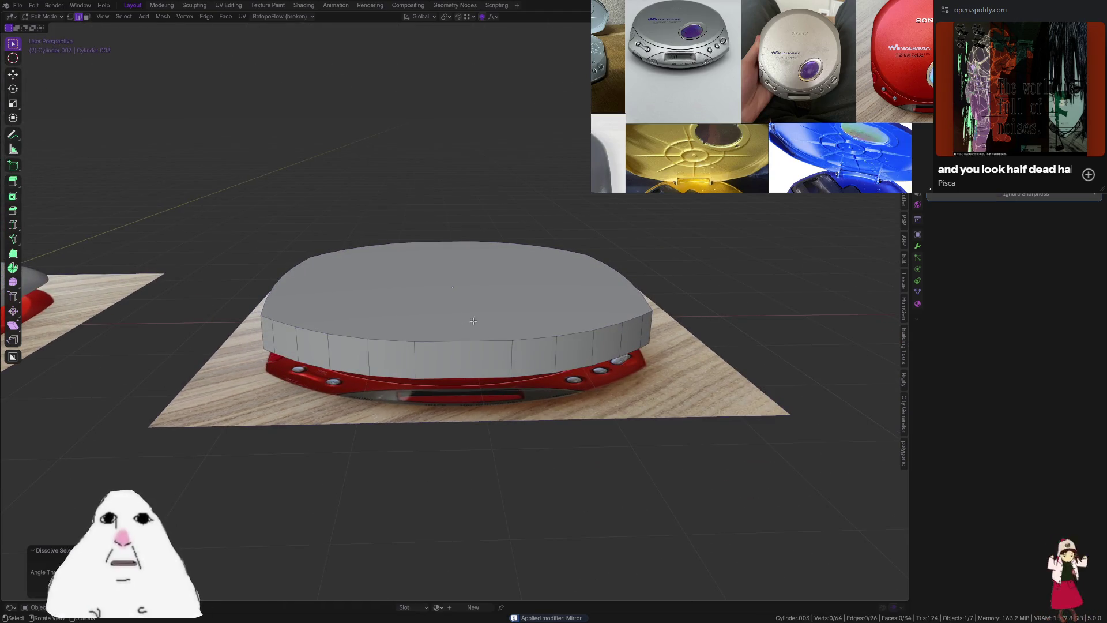
mouse_move(465, 338)
middle_down()
mouse_move(487, 377)
mouse_move(476, 307)
mouse_move(580, 353)
middle_up()
shift+click(476, 307)
Inset the lid's top face and make the inset loop a circle with LoopTools
key(3)
click(584, 358)
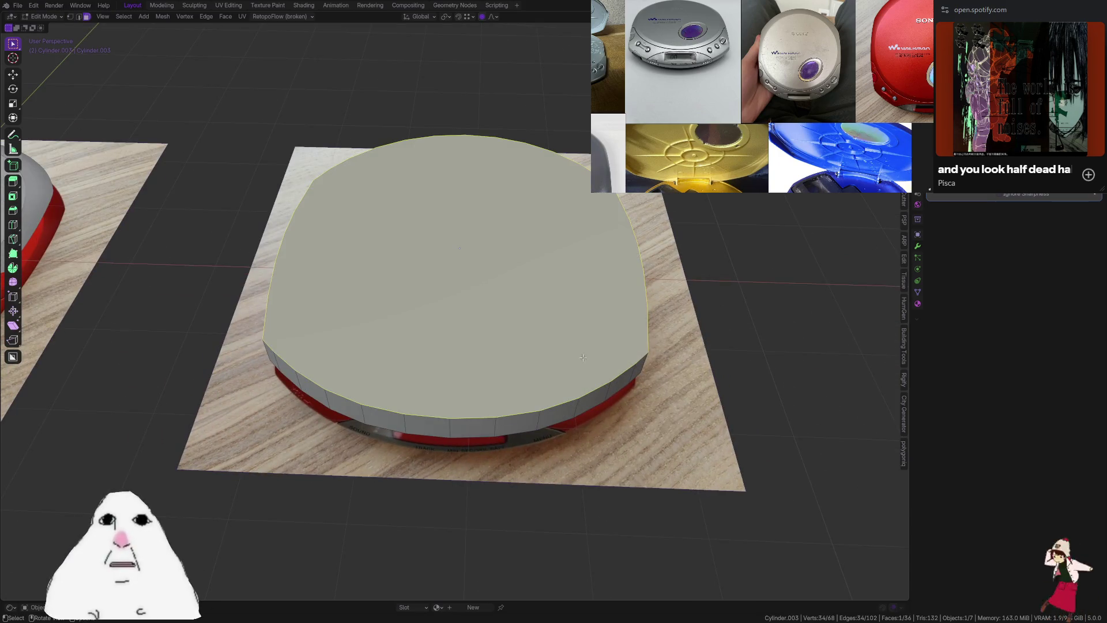
key(i)
click(677, 345)
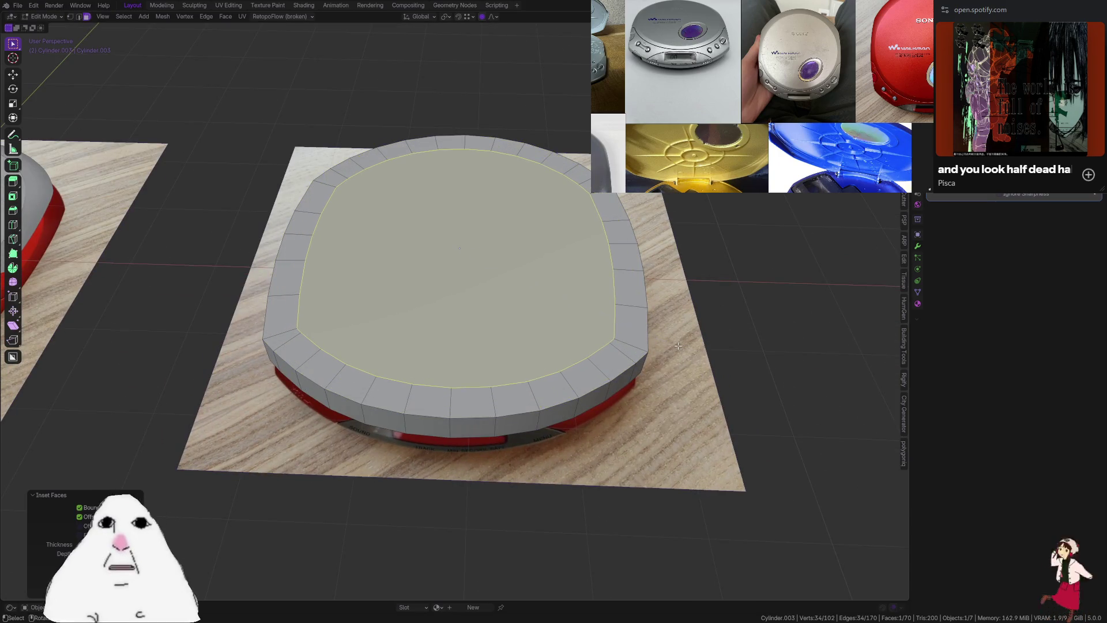
right_click(677, 345)
click(712, 343)
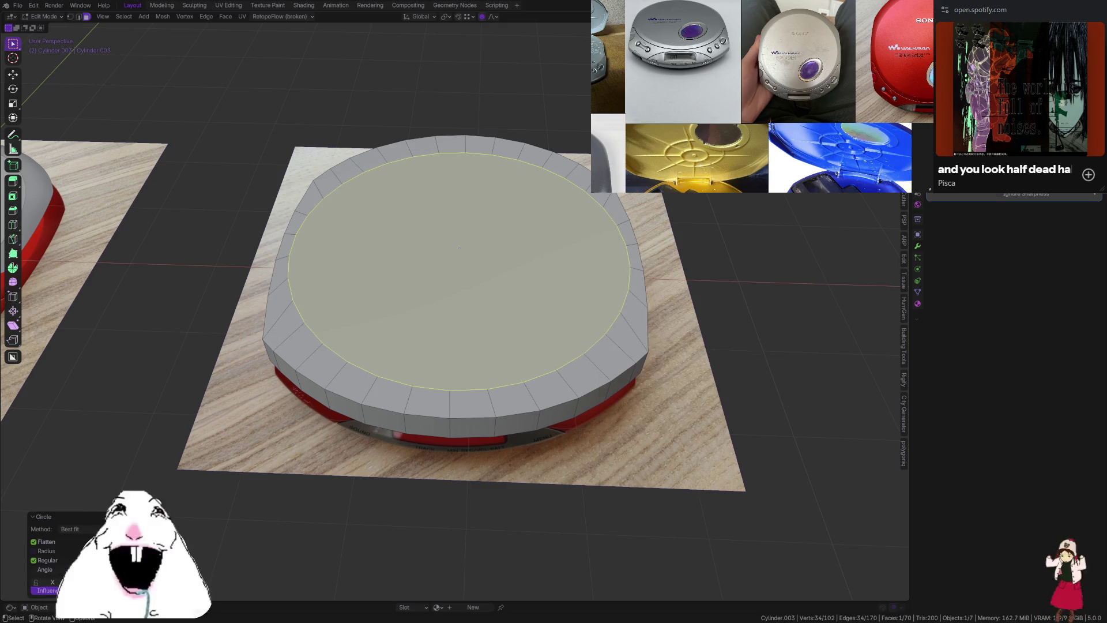
Shift the circular loop along Y in top view and apply the object's scale
key(KP_7)
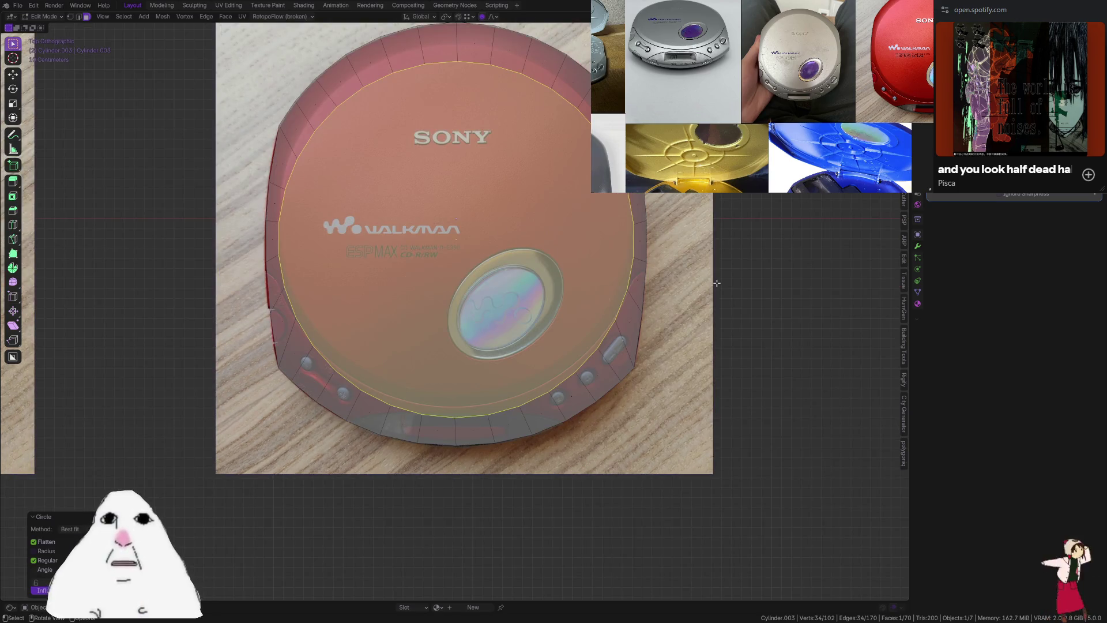
key(g)
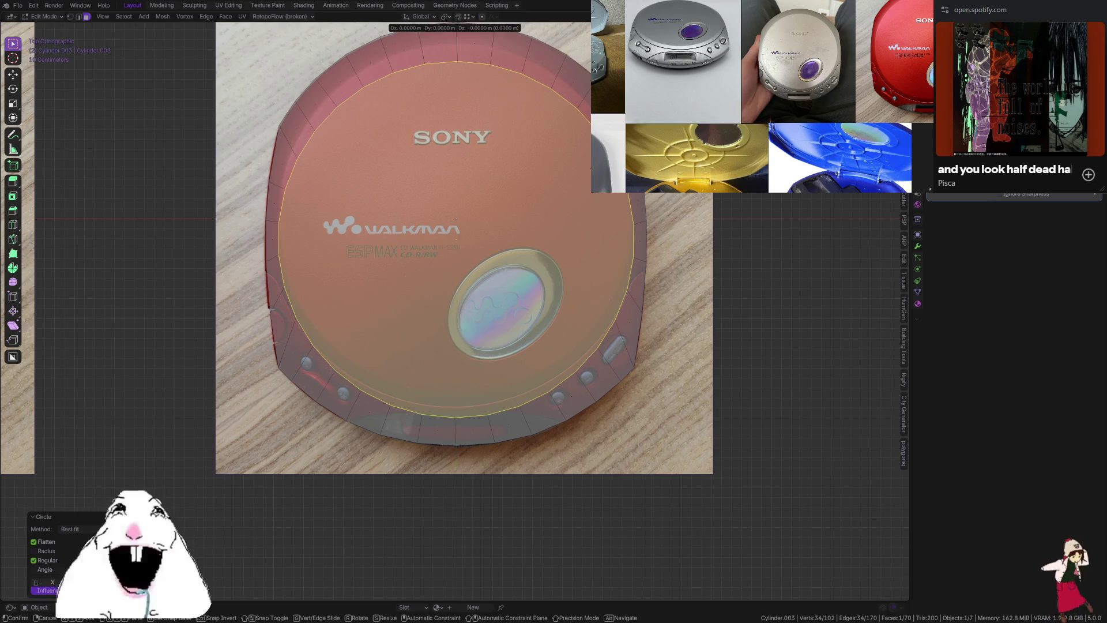
key(y)
key(Return)
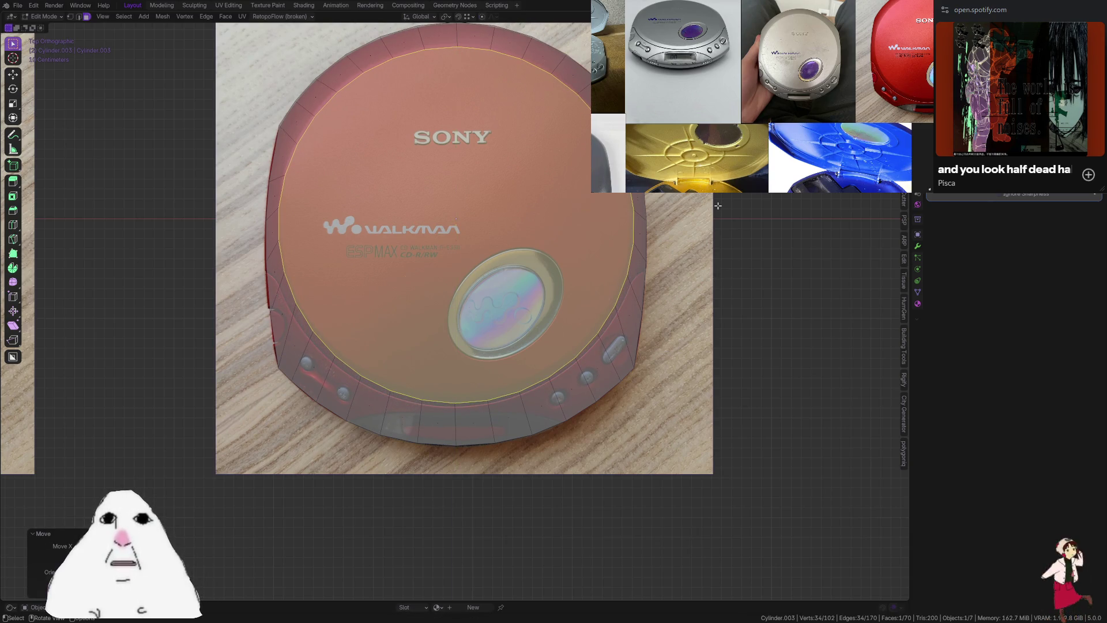
right_click(718, 205)
key(Escape)
key(Tab)
key(ctrl+a)
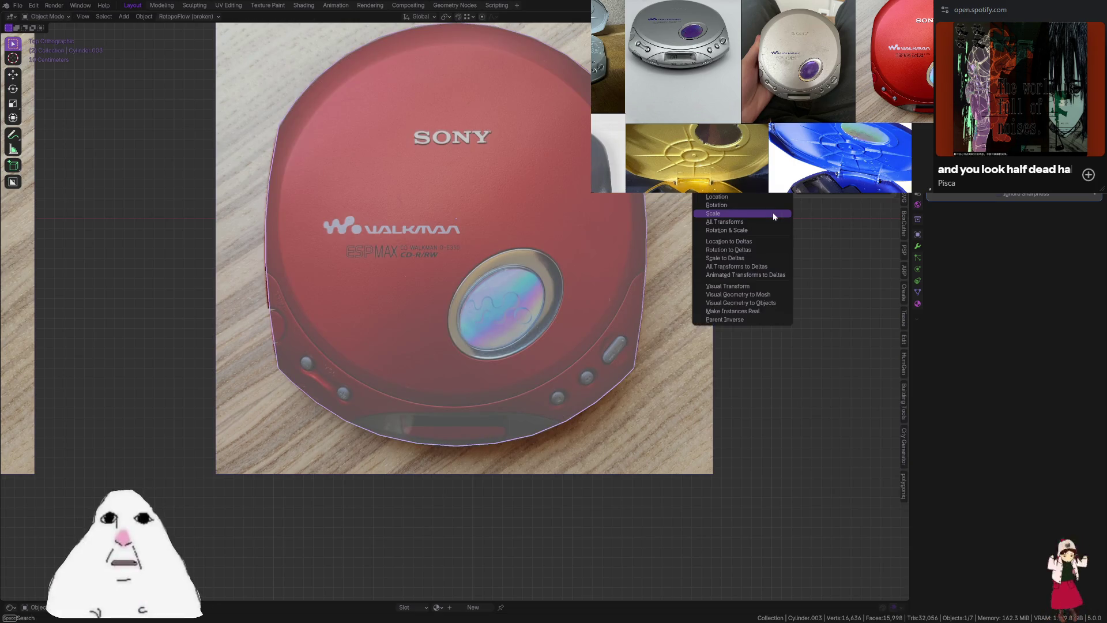
click(773, 213)
Re-circle the inset loop, then scale and shift it along Y to match the disc area
key(Tab)
right_click(773, 212)
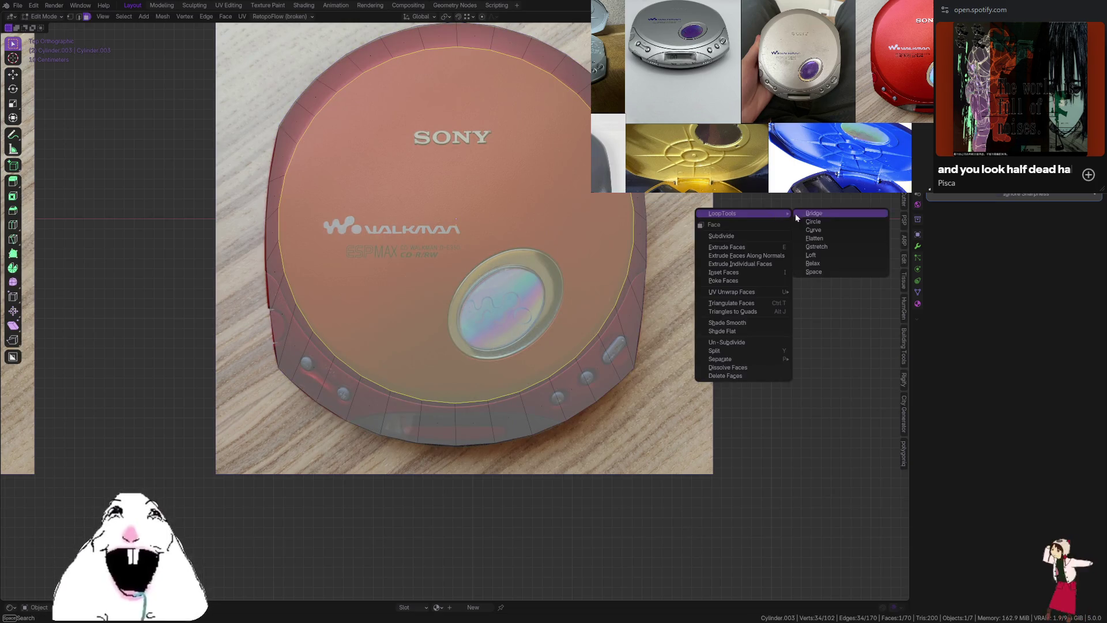
click(819, 221)
key(s)
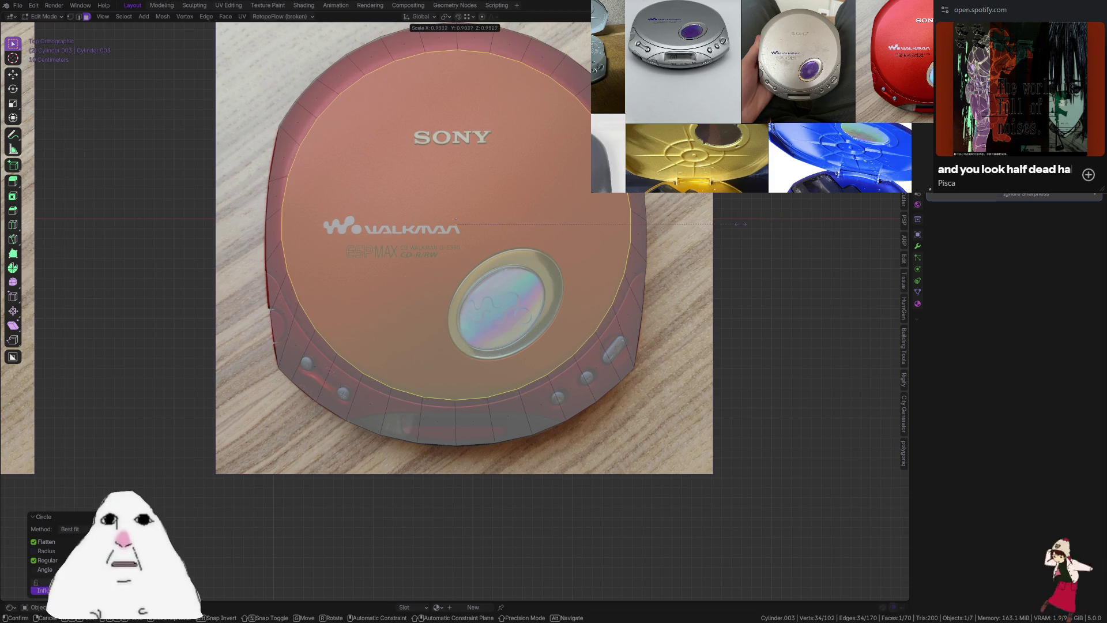
click(731, 227)
key(g)
key(y)
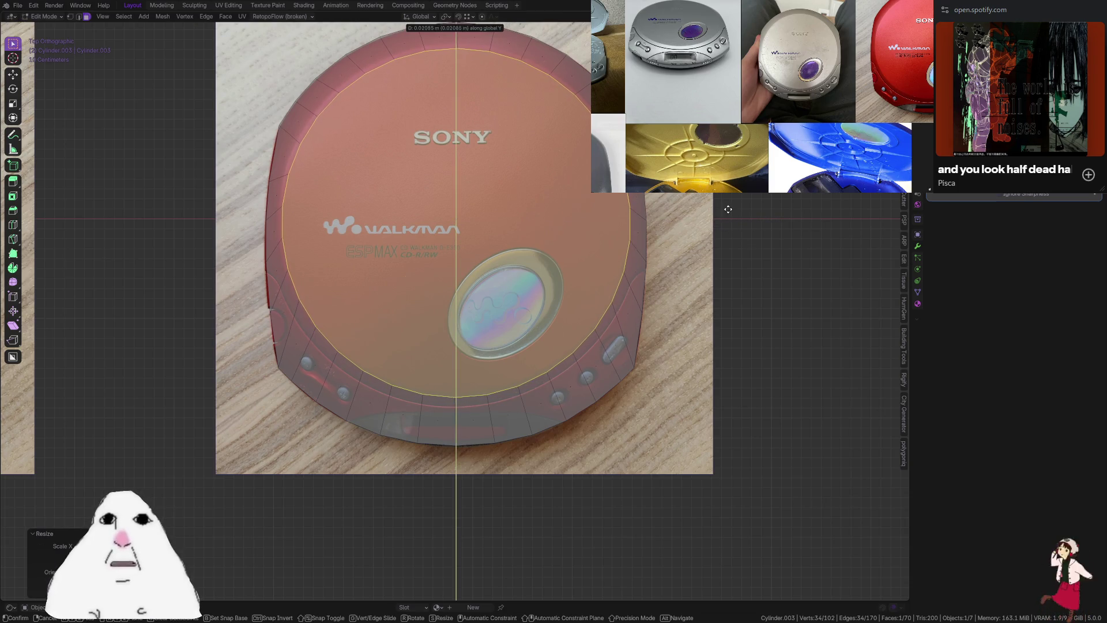
click(729, 226)
key(s)
click(648, 197)
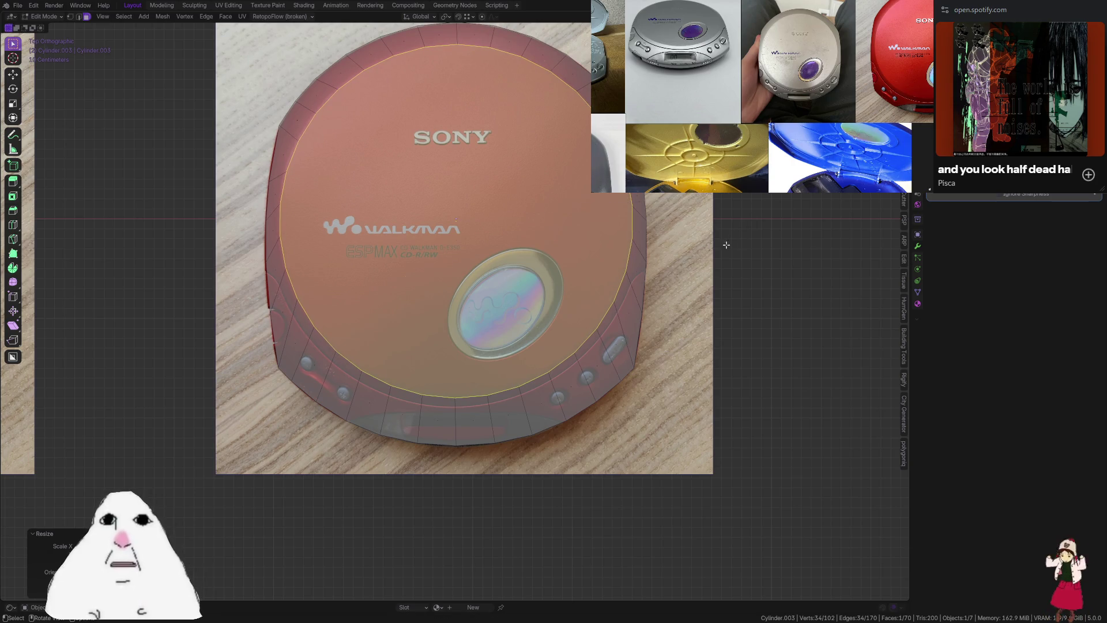
Raise the inner top face slightly along Z into a gentle dome
middle_drag(727, 244, 648, 228)
key(g)
key(z)
key(alt+z)
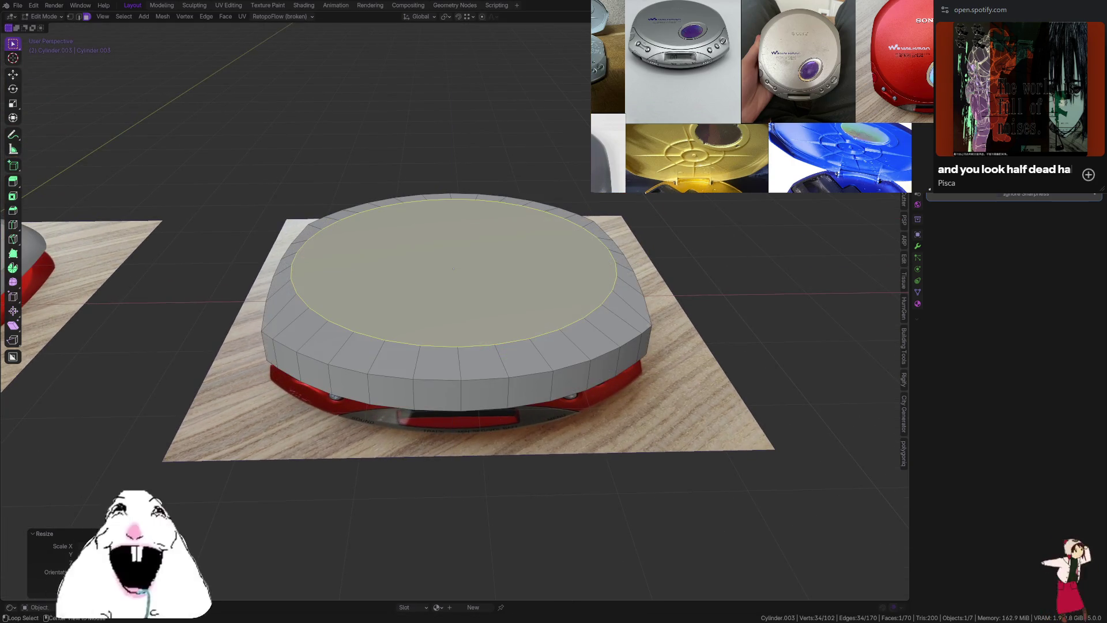
click(453, 269)
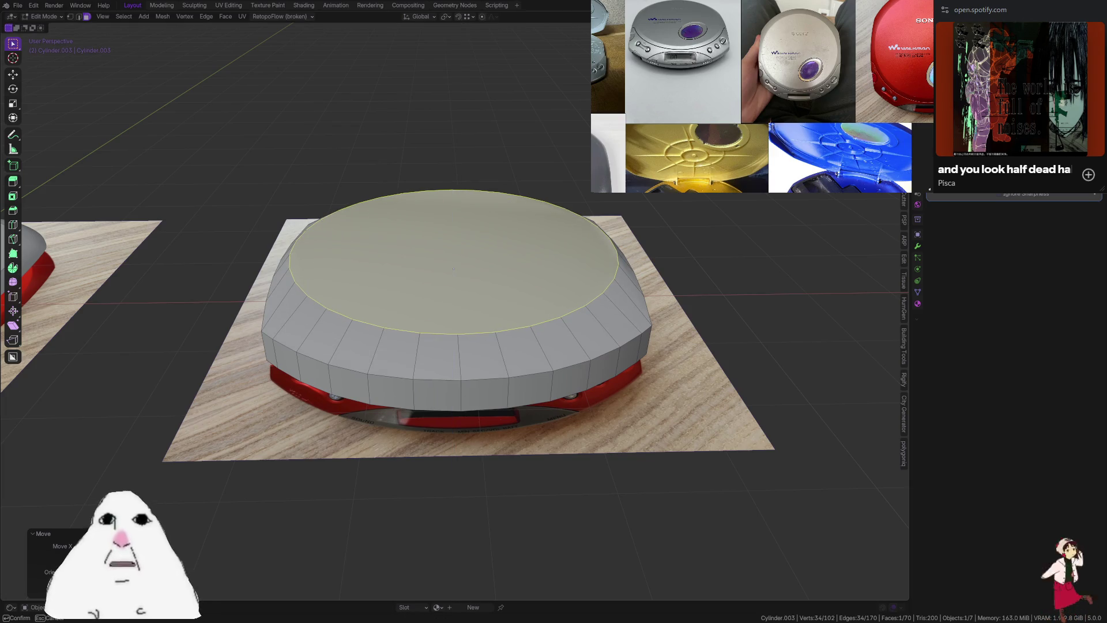
key(Return)
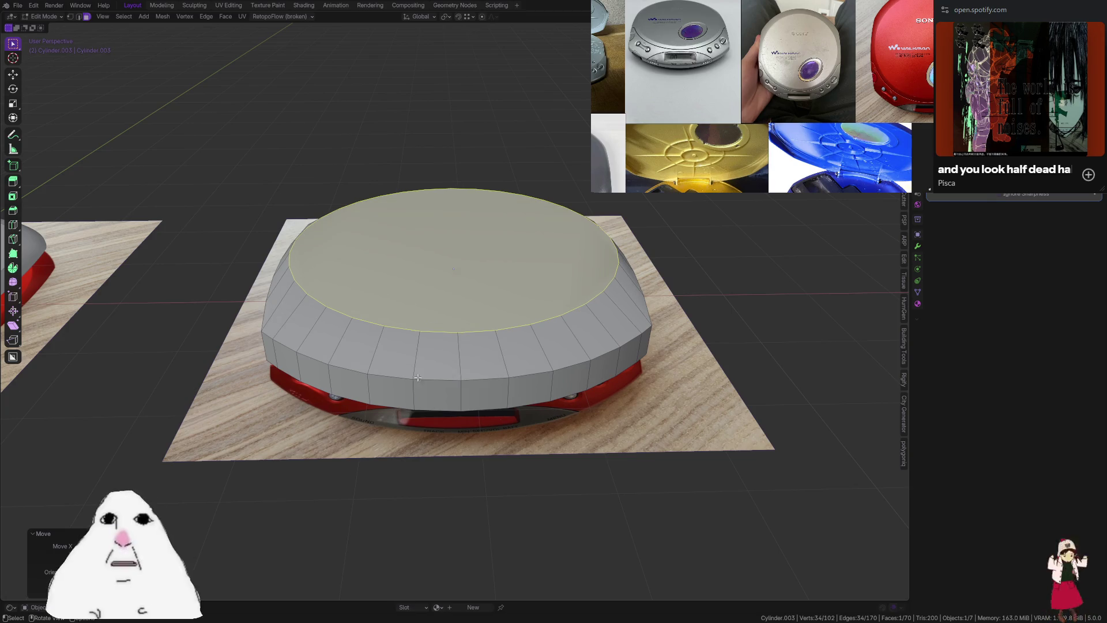
Shade the lid smooth and check it in Object Mode
mouse_move(418, 378)
middle_down()
mouse_move(573, 351)
mouse_move(509, 341)
middle_up()
key(2)
alt+click(468, 363)
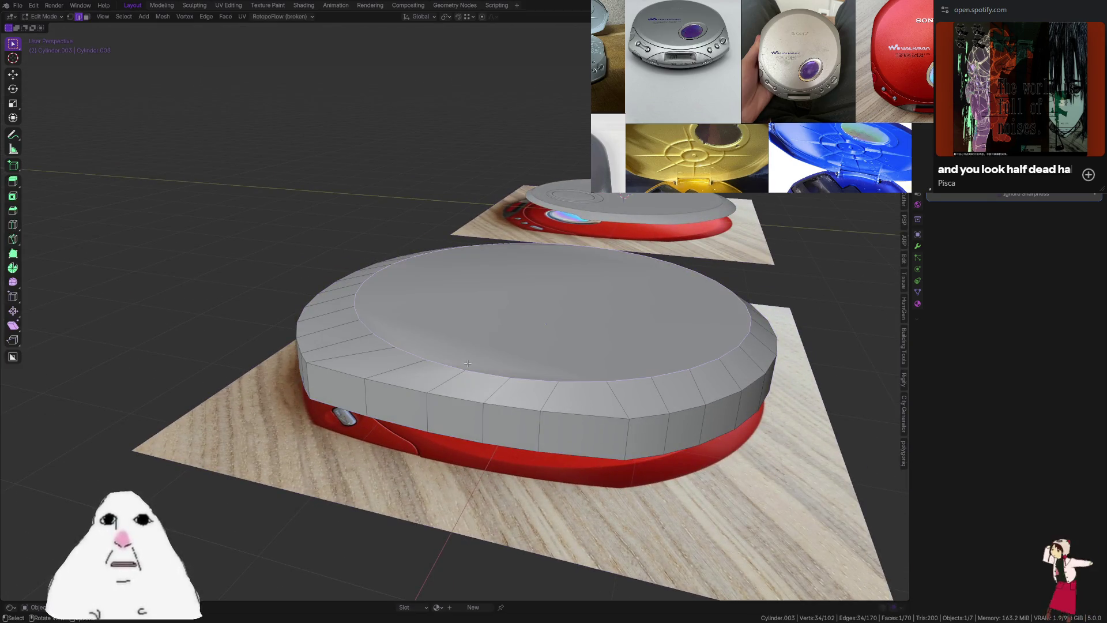
right_click(468, 364)
click(427, 533)
key(Tab)
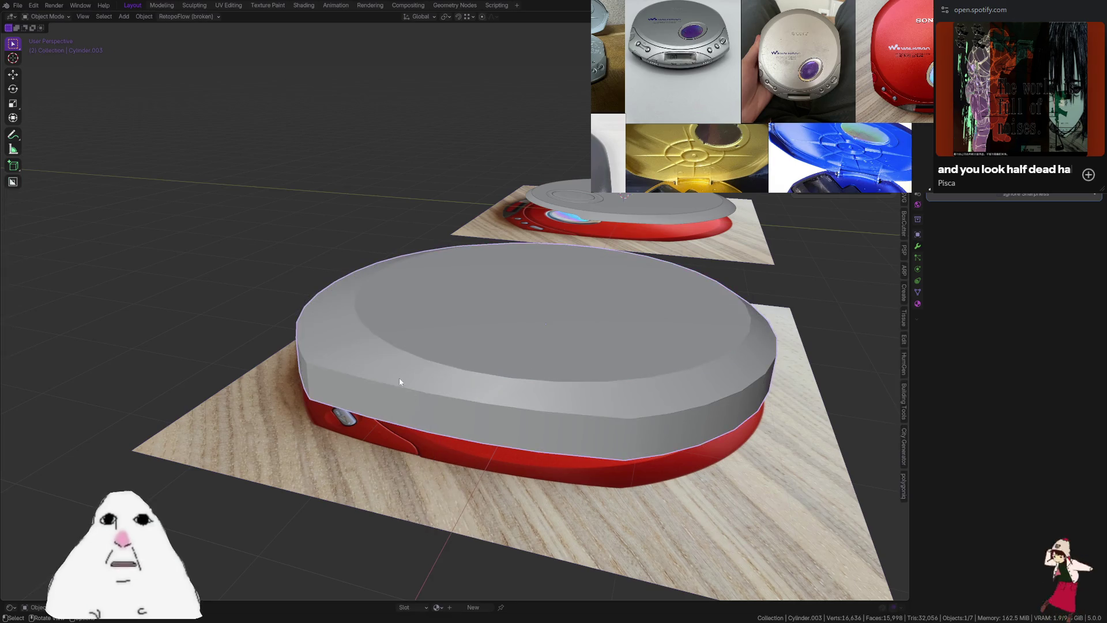
mouse_move(399, 381)
middle_down()
mouse_move(529, 380)
mouse_move(543, 369)
mouse_move(482, 391)
mouse_move(561, 353)
middle_up()
key(Tab)
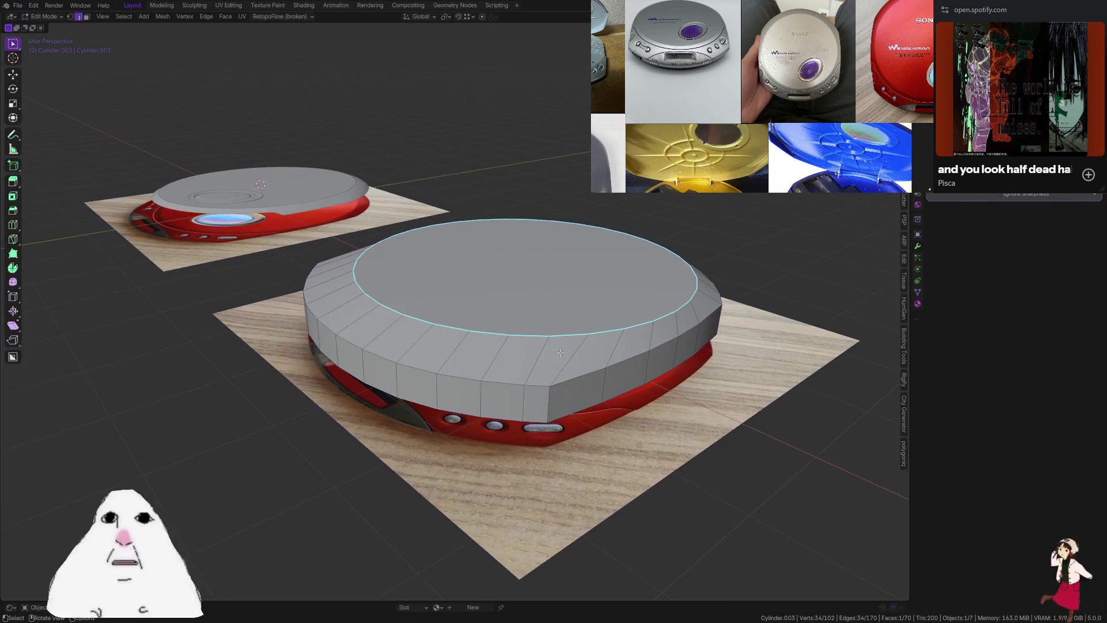
key(ctrl+r)
click(561, 352)
key(alt+s)
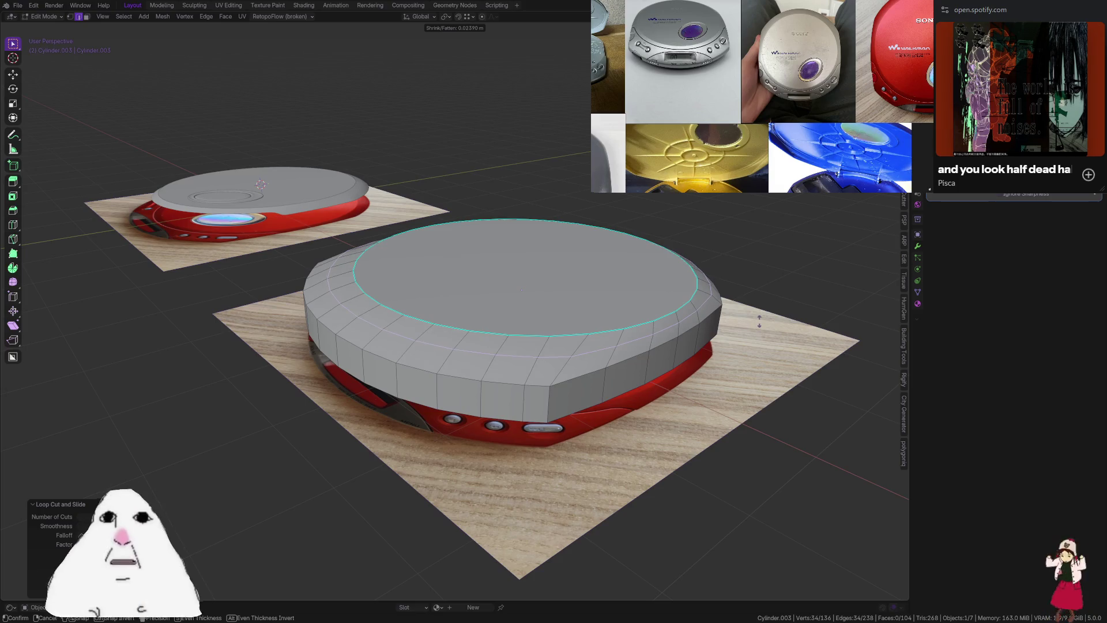
click(759, 322)
mouse_move(759, 321)
middle_down()
mouse_move(748, 334)
mouse_move(702, 320)
middle_up()
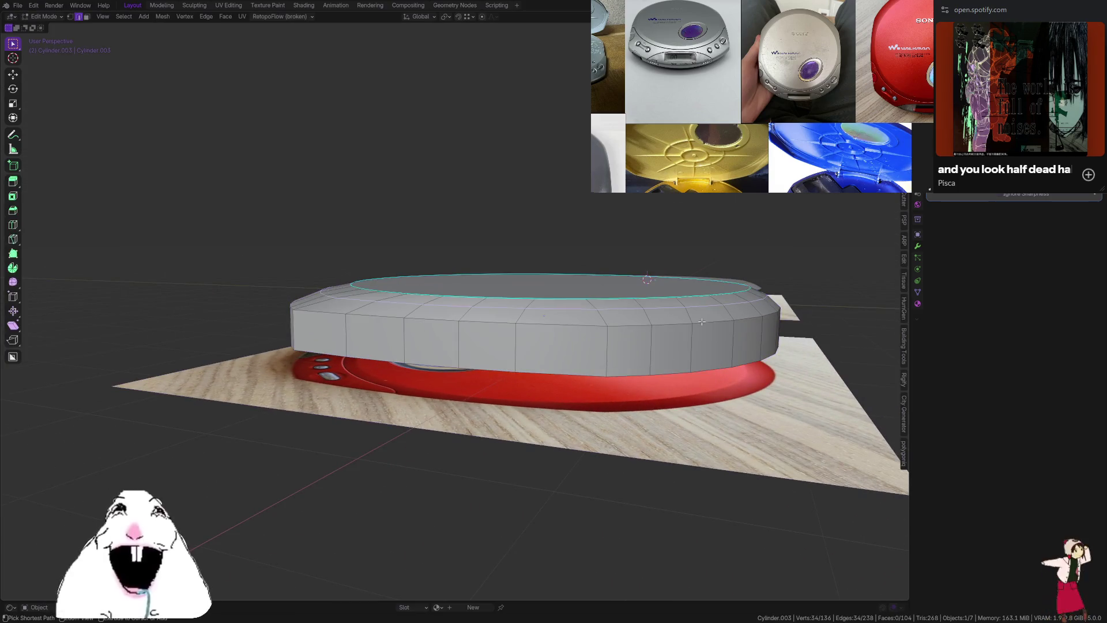
key(ctrl+z)
key(ctrl+z)
middle_drag(491, 341, 597, 366)
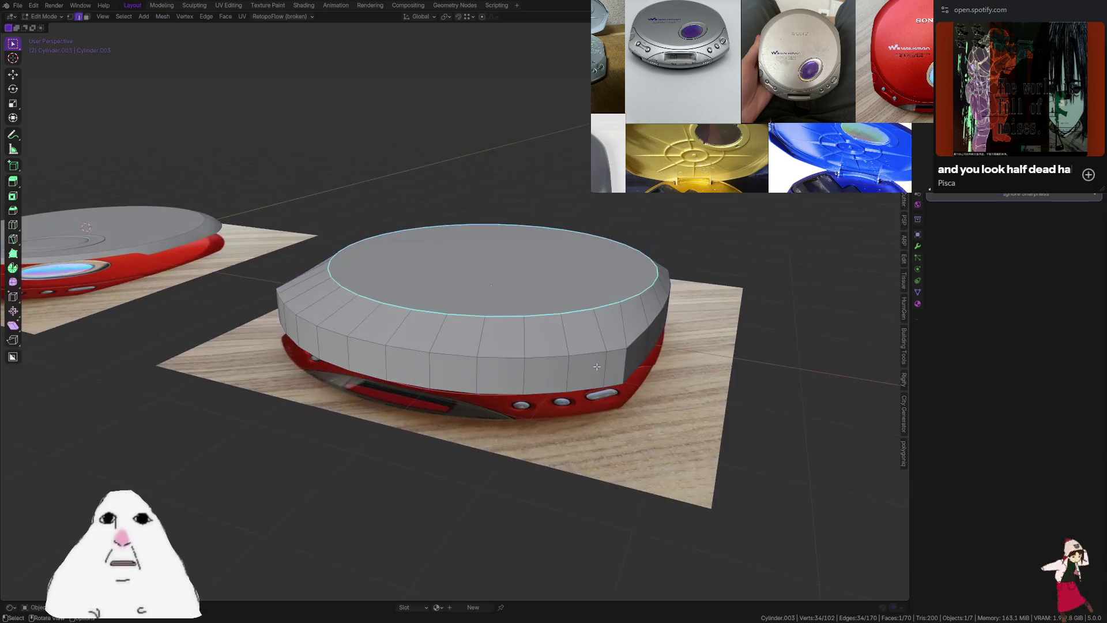
key(KP_7)
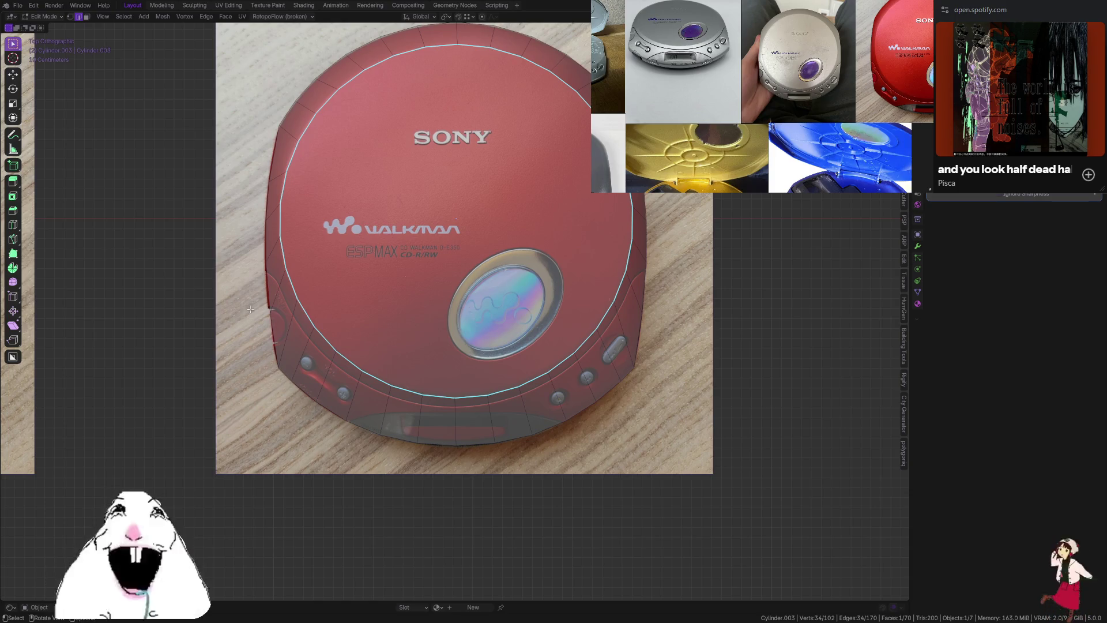
Cut a new edge loop around the lid's side faces and select a rim vertex
middle_drag(250, 310, 389, 315)
key(ctrl+r)
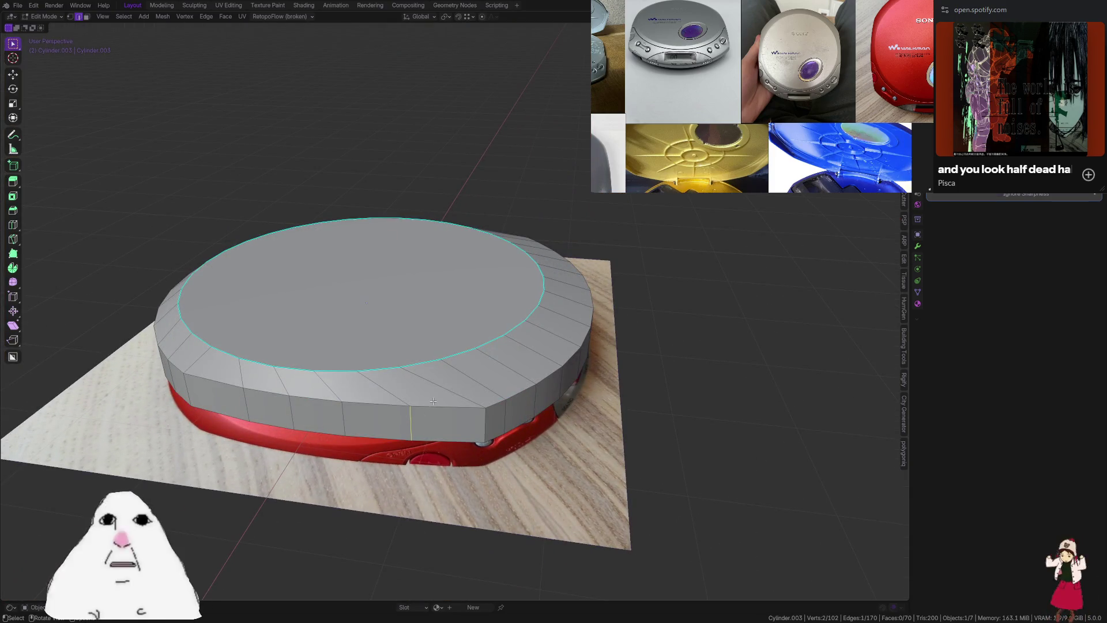
click(446, 385)
key(1)
click(441, 386)
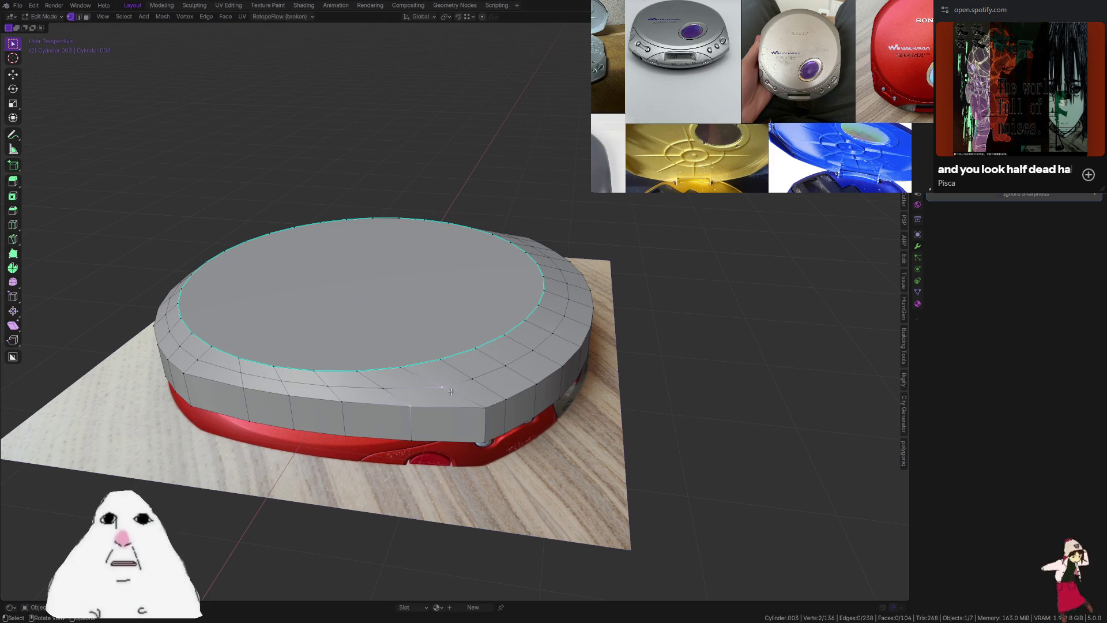
In top view, select two vertices at the disc's left edge, undoing an accidental extrusion
middle_drag(601, 372, 505, 391)
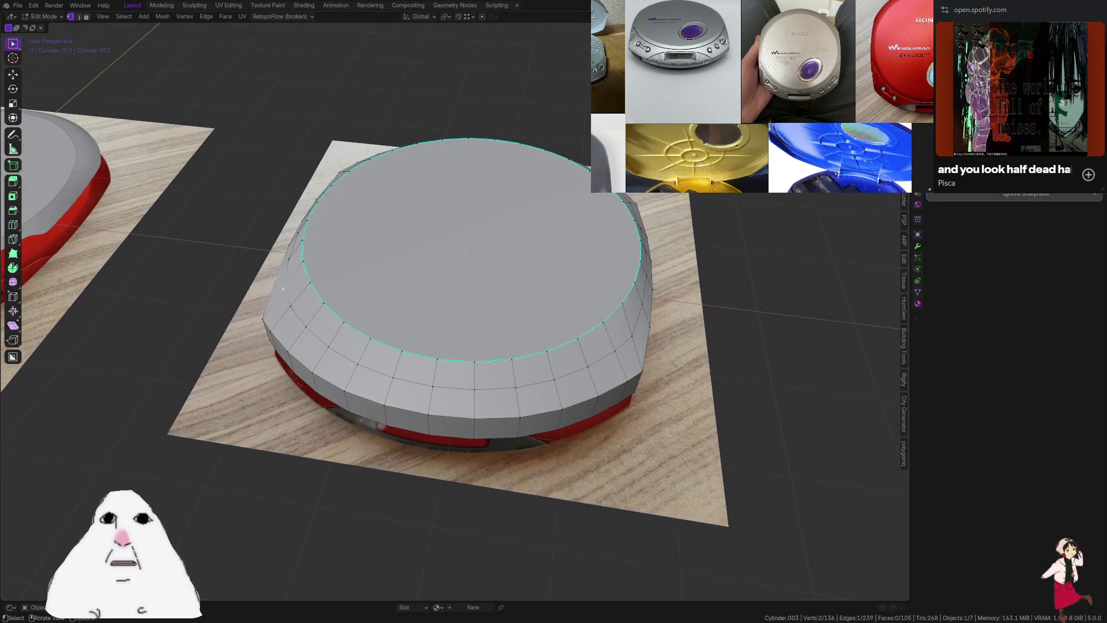
key(KP_7)
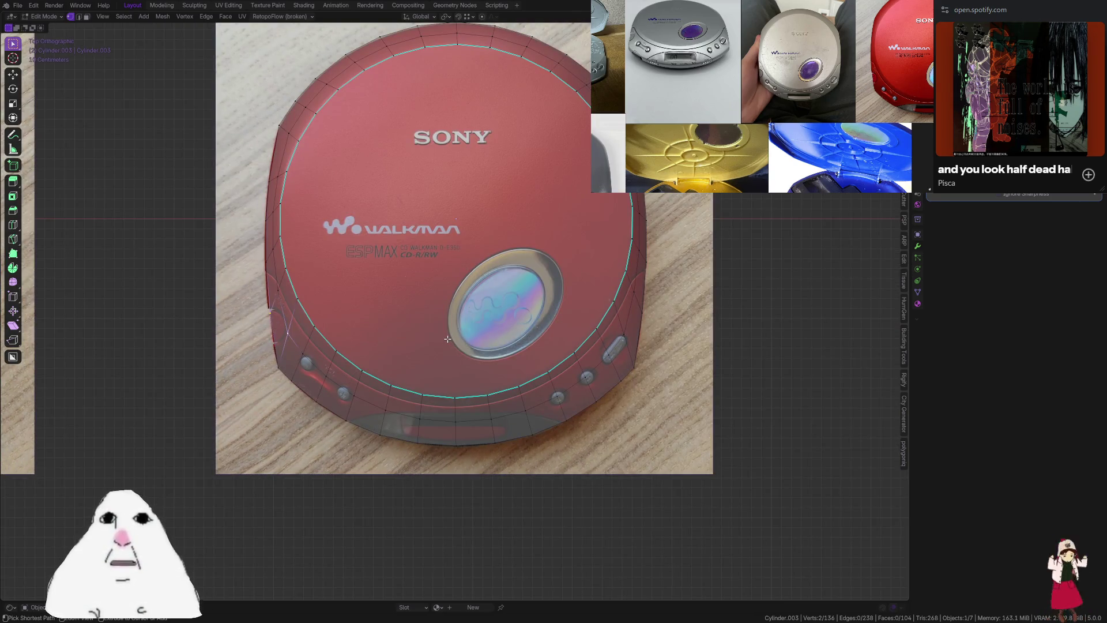
click(276, 284)
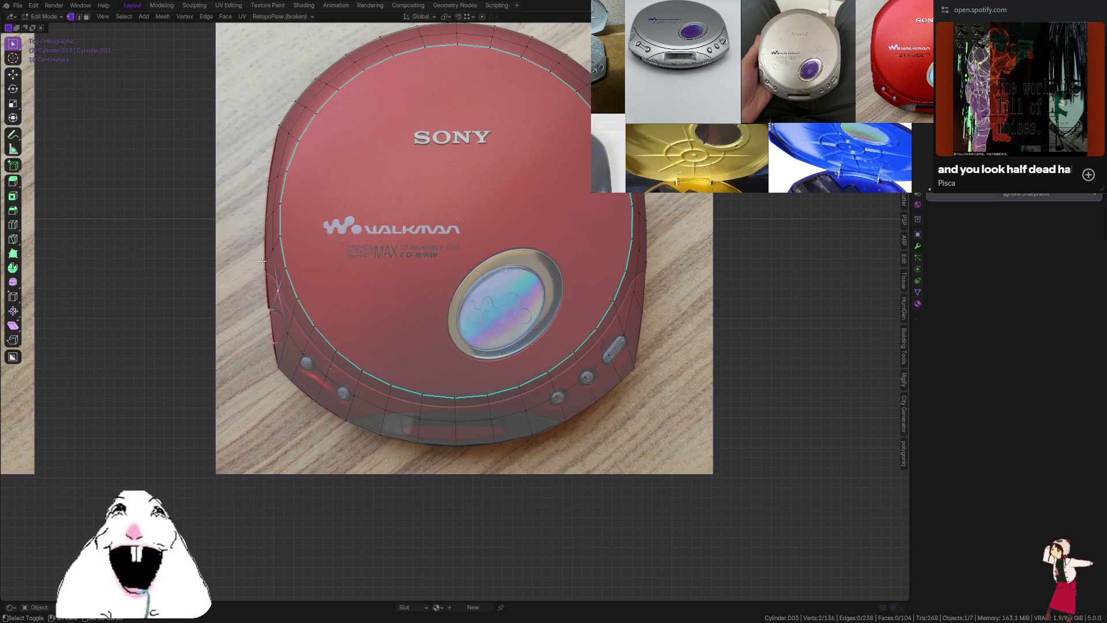
ctrl+right_click(263, 261)
key(ctrl+z)
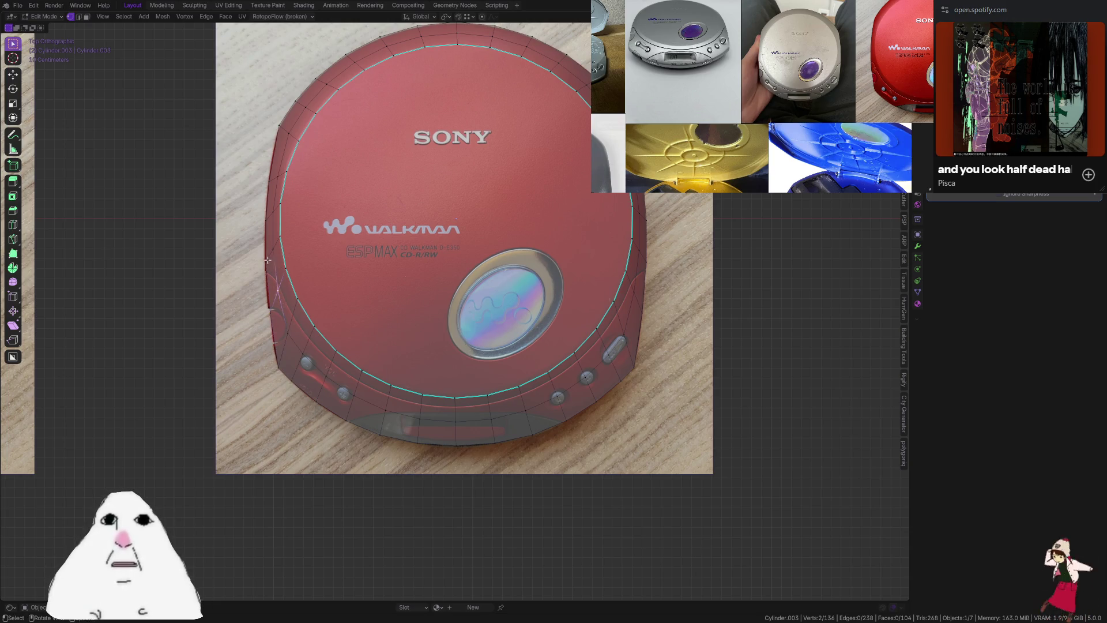
click(277, 278)
key(alt+z)
shift+click(278, 289)
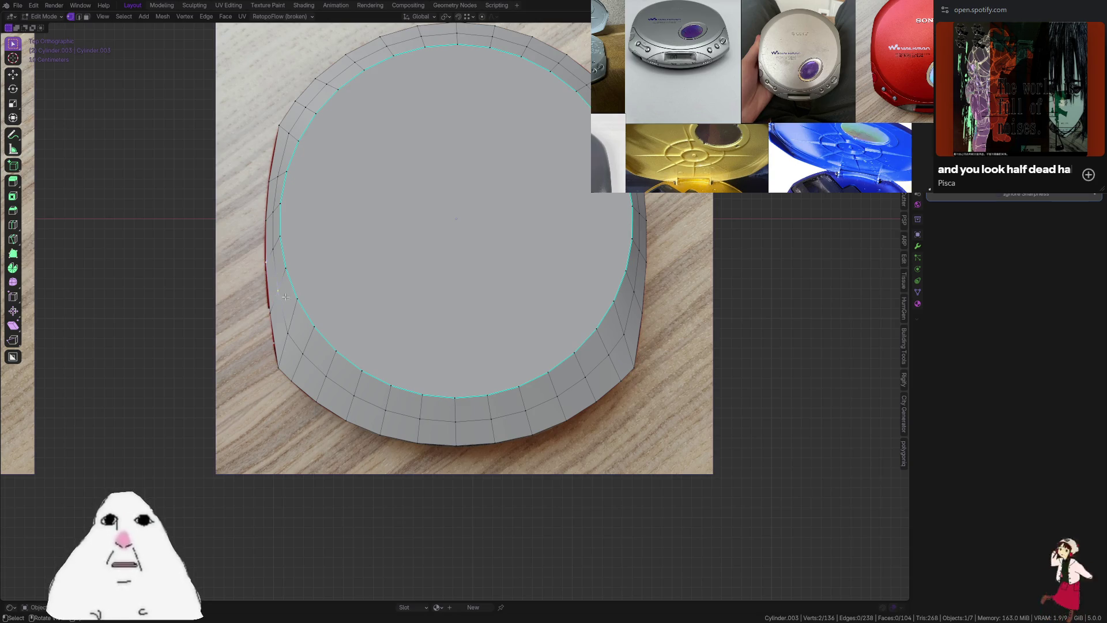
key(alt+z)
key(2)
alt+click(335, 353)
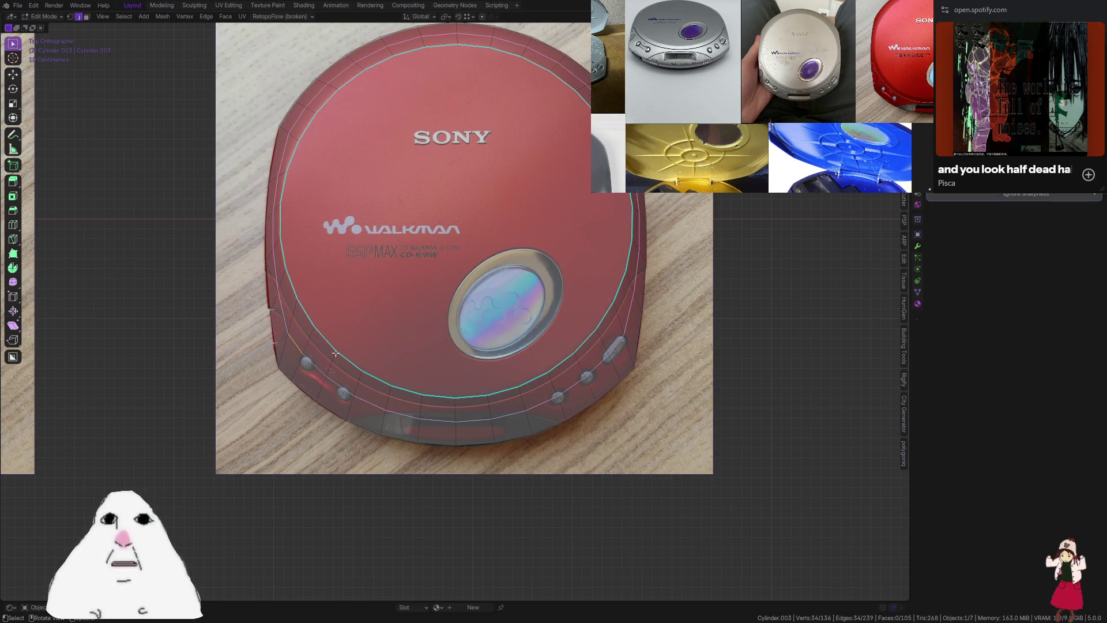
key(ctrl+z)
key(ctrl+z)
Edge Slide the inner top loop to factor 0.6 and check it with X-ray
key(2)
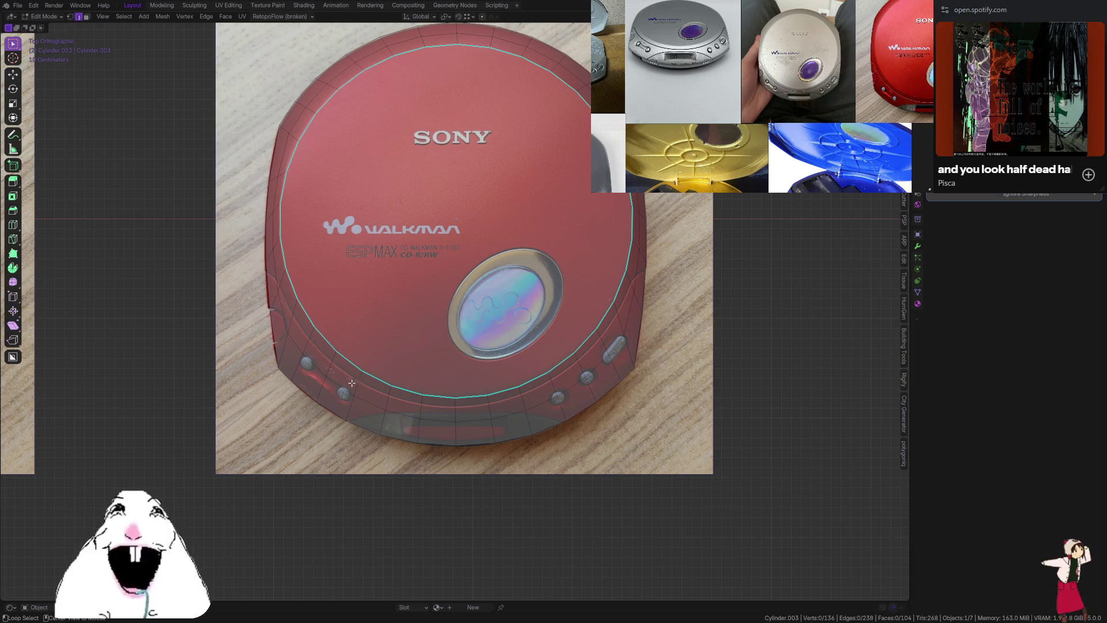
alt+click(351, 385)
key(g)
key(g)
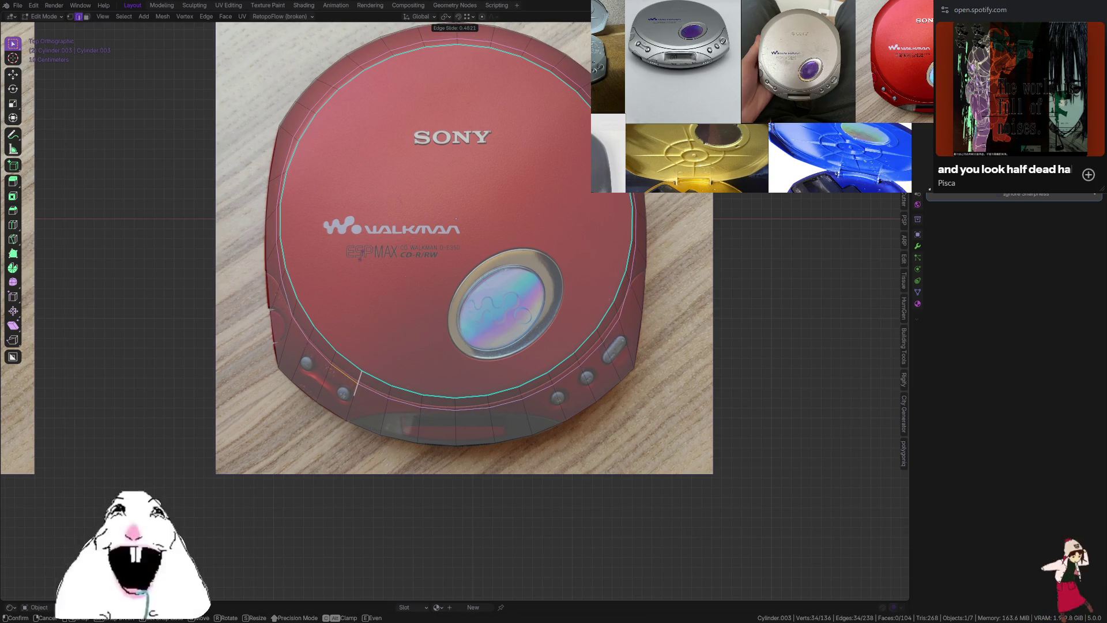
key(Return)
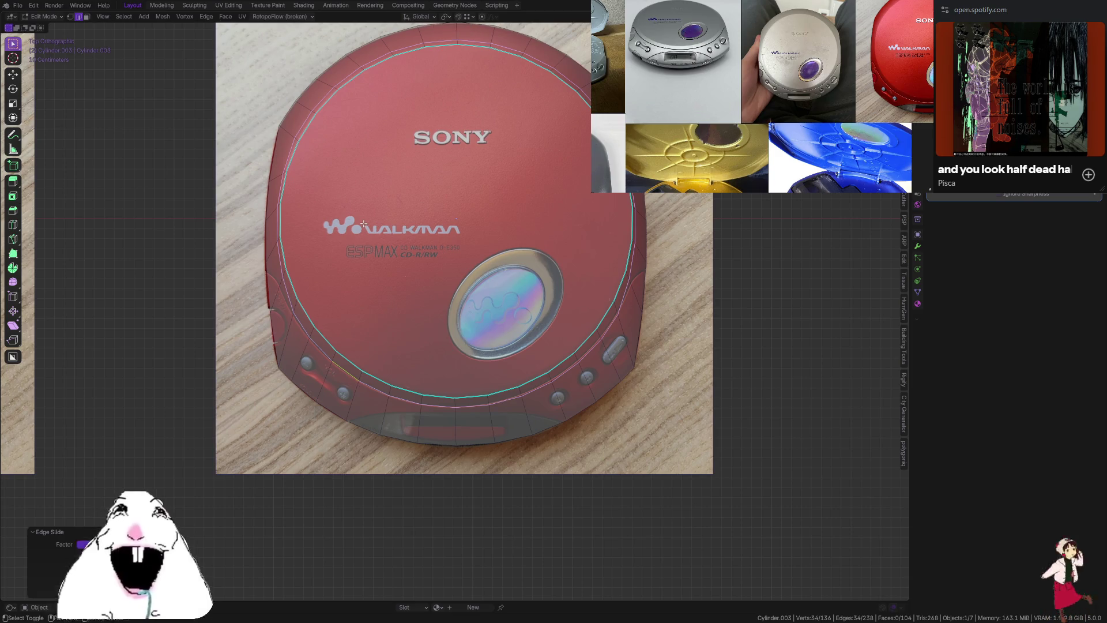
middle_drag(567, 277, 481, 235)
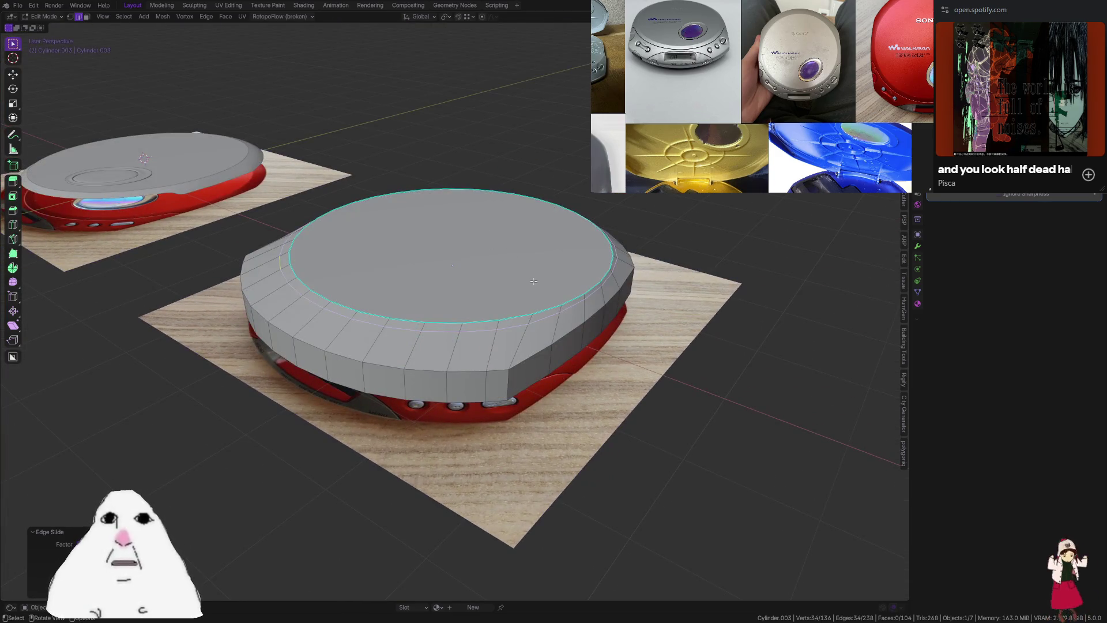
key(alt+z)
In Top view, select vertices on the right and left sides of the lid's rim
key(KP_7)
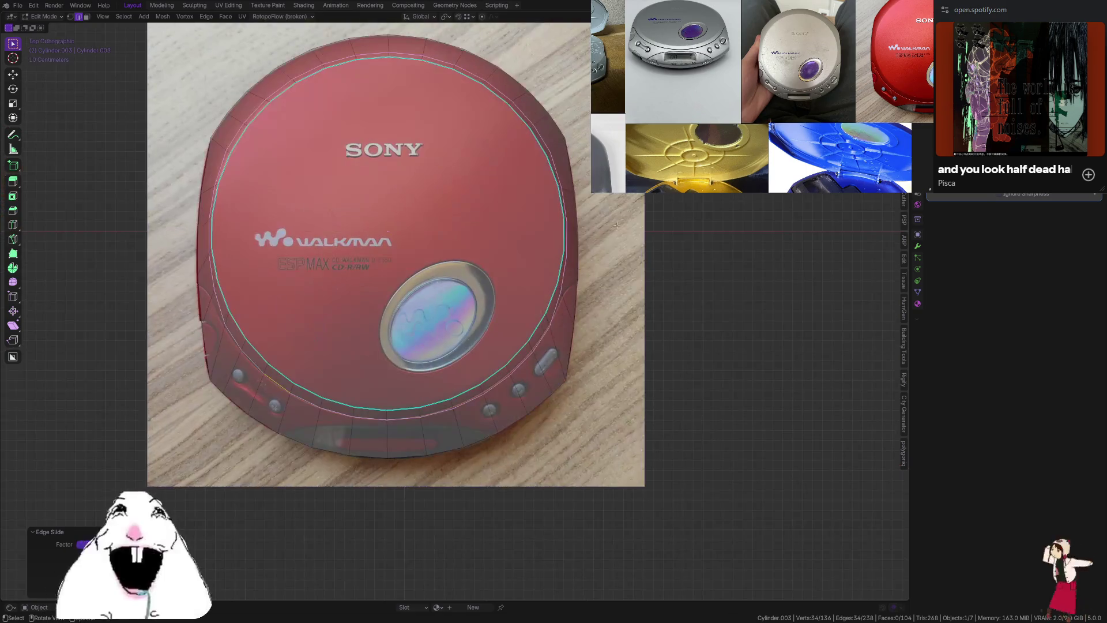
key(alt+z)
mouse_move(574, 291)
middle_down()
mouse_move(478, 207)
mouse_move(621, 302)
middle_up()
key(alt+z)
scroll(508, 231, up, 4)
key(1)
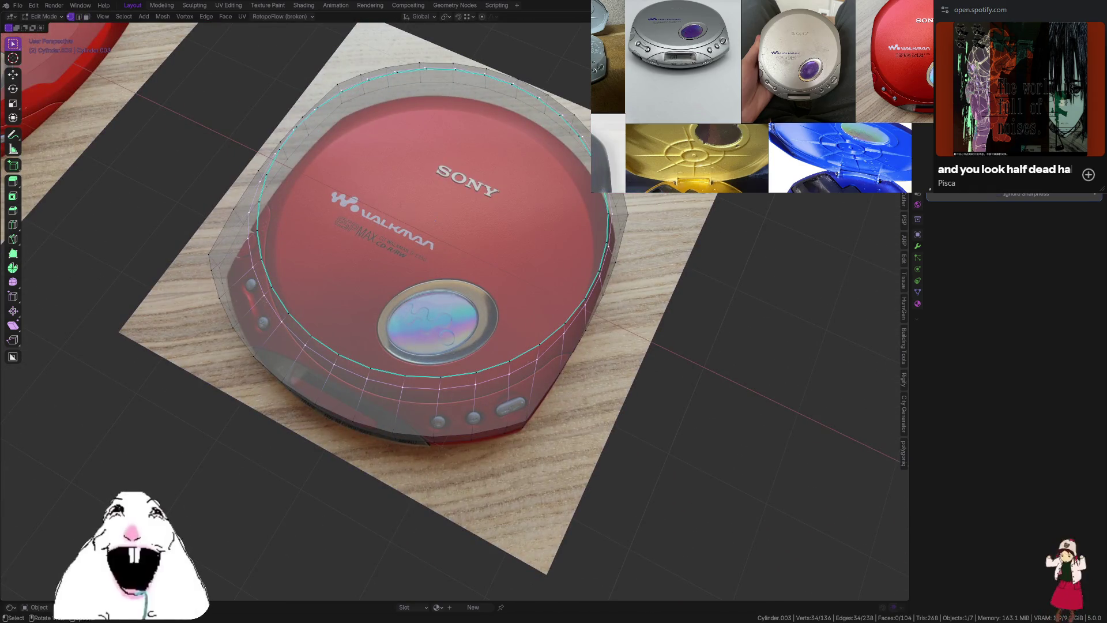
key(KP_7)
key(alt+z)
key(alt+z)
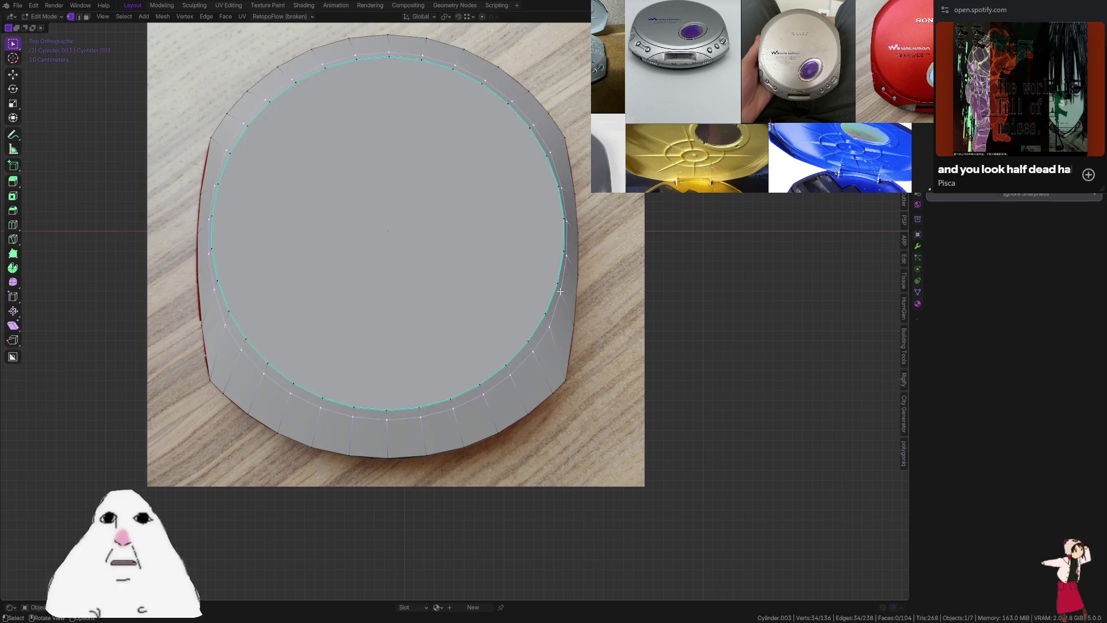
click(559, 291)
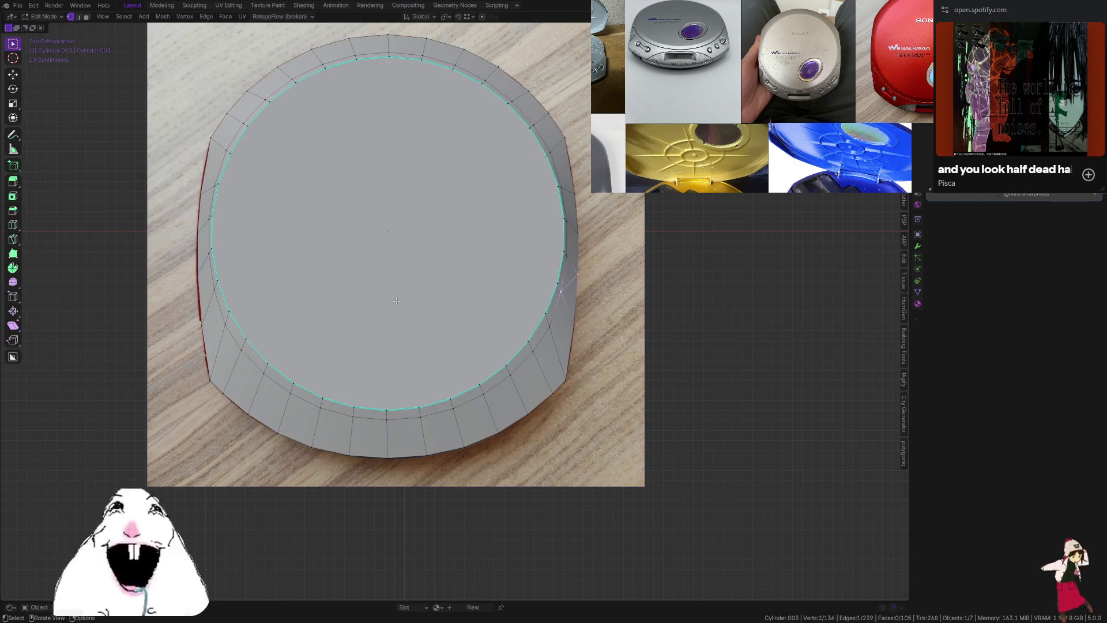
key(alt+z)
click(209, 288)
key(alt+z)
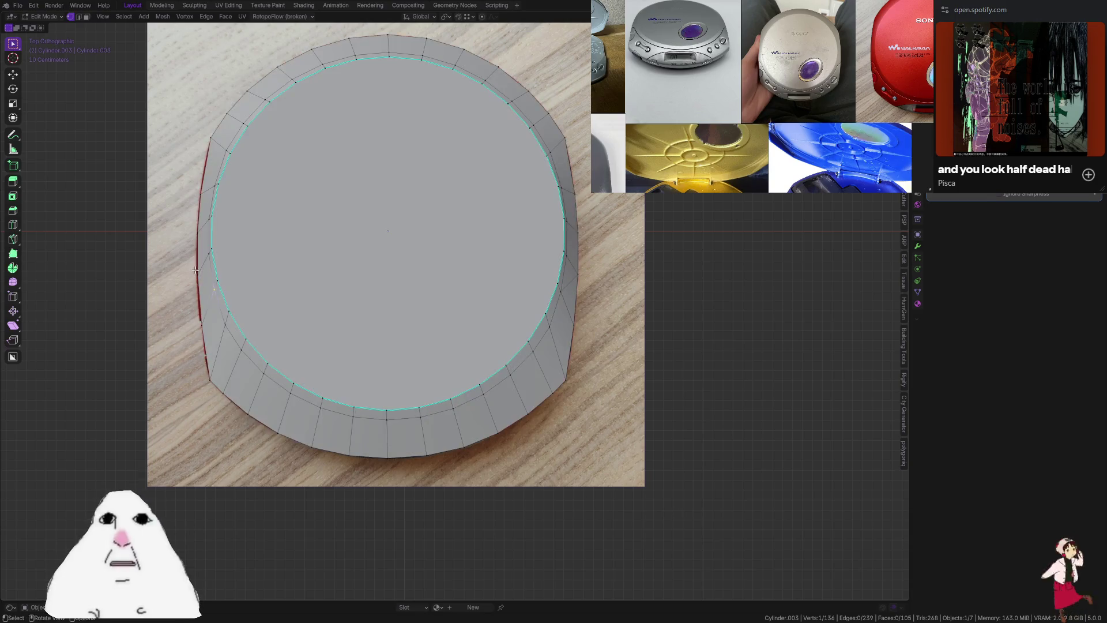
mouse_move(209, 282)
middle_down()
mouse_move(326, 215)
mouse_move(361, 406)
mouse_move(508, 379)
middle_up()
Move the rim edge loop along Y to match the photo, then select a strip of rim faces
key(2)
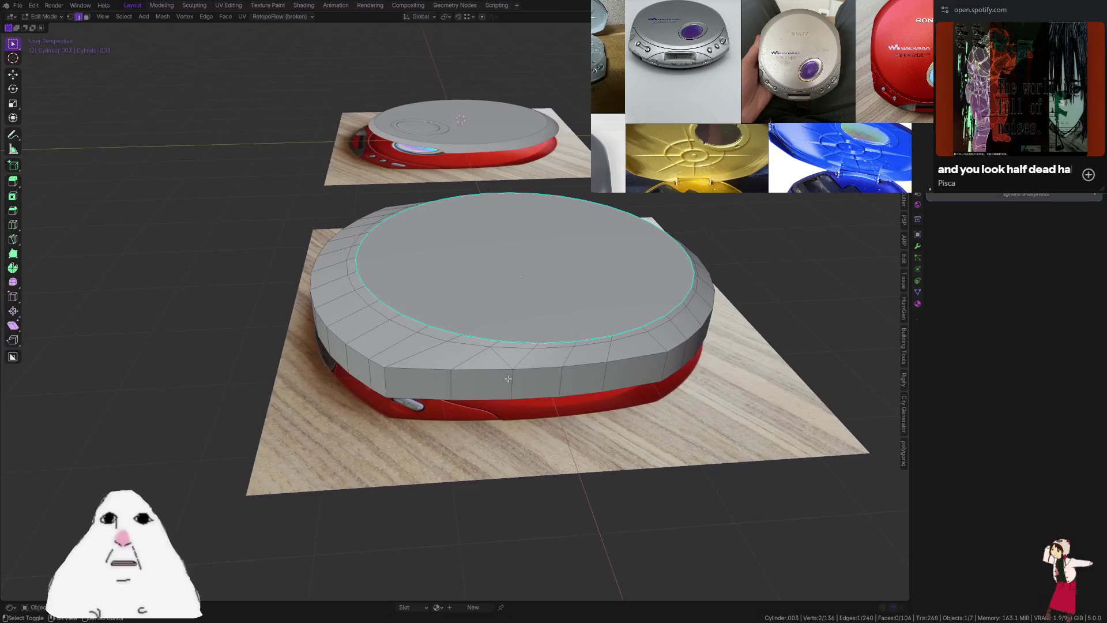
key(KP_7)
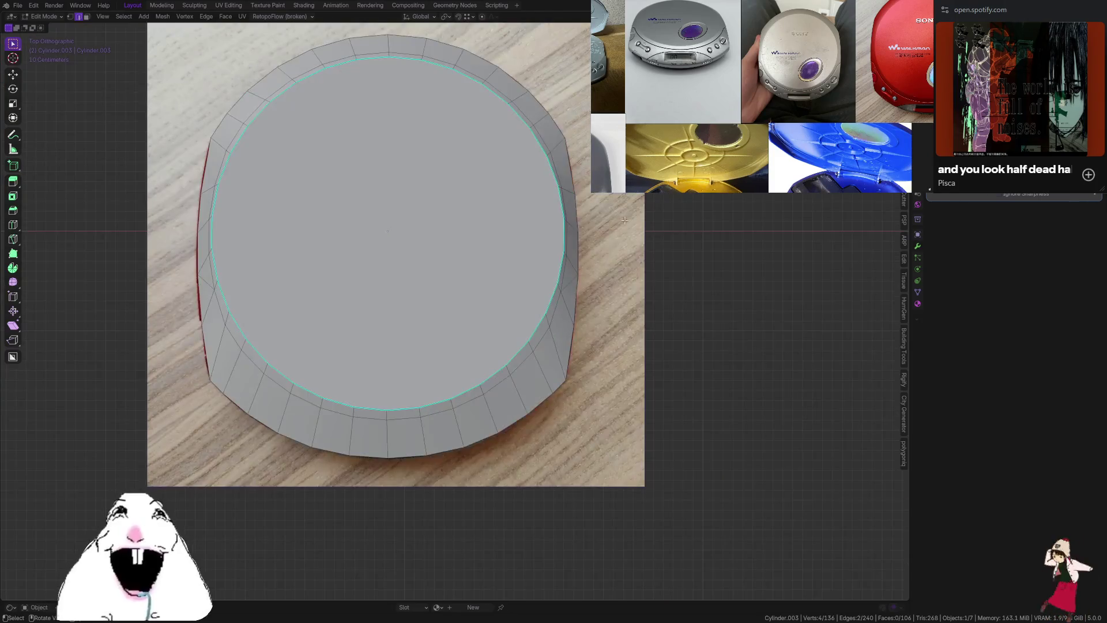
key(alt+z)
key(g)
key(y)
click(620, 242)
key(alt+z)
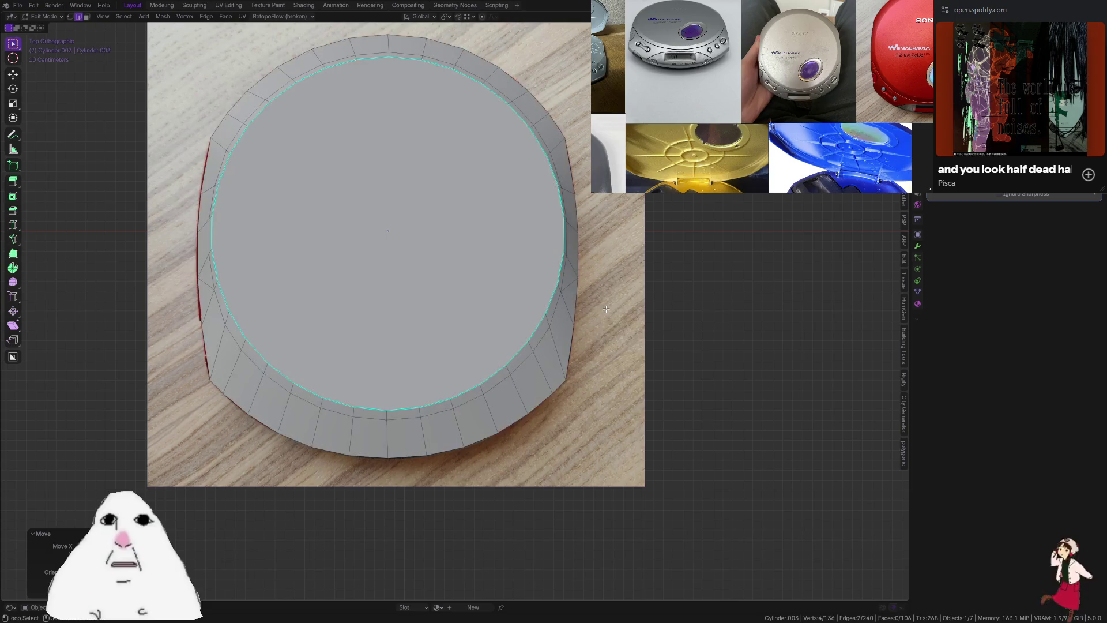
mouse_move(620, 242)
middle_down()
mouse_move(502, 352)
mouse_move(283, 379)
middle_up()
key(3)
click(497, 359)
ctrl+click(282, 379)
Select the front rim faces, including the bevel and small triangle, and separate them into a new object
key(ctrl+z)
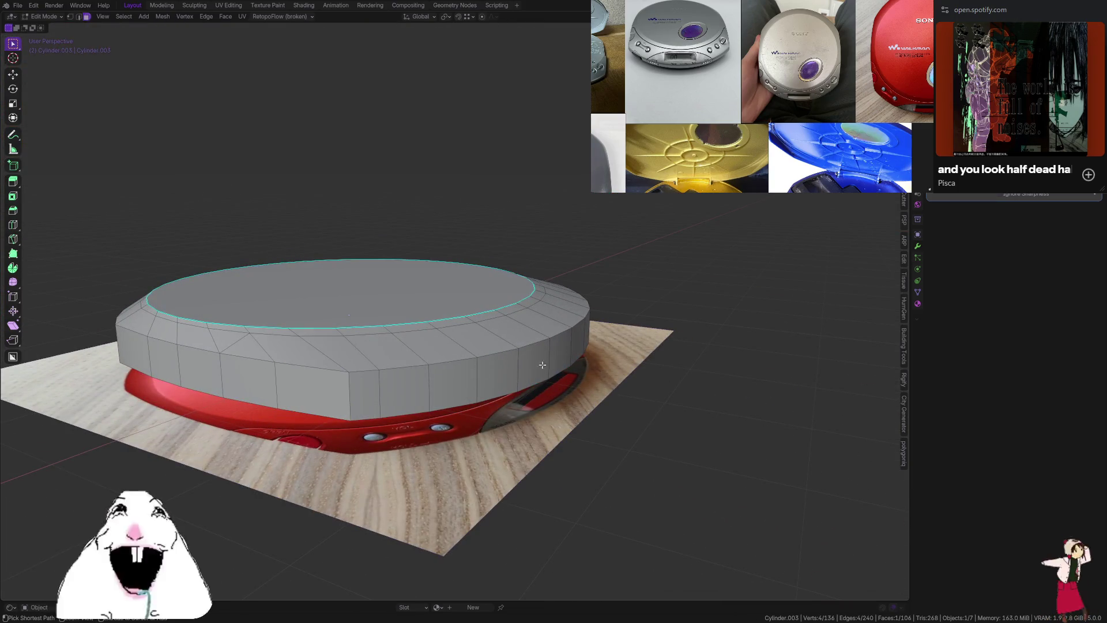
ctrl+click(529, 362)
ctrl+click(263, 376)
shift+click(261, 344)
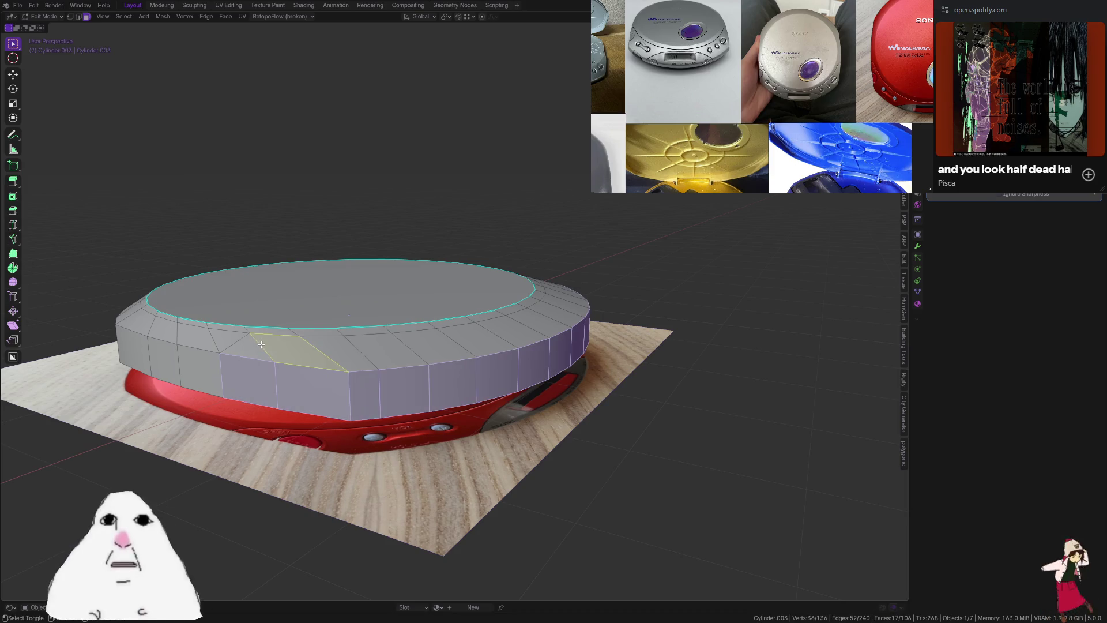
shift+click(254, 348)
ctrl+click(572, 309)
middle_drag(572, 308, 535, 354)
key(p)
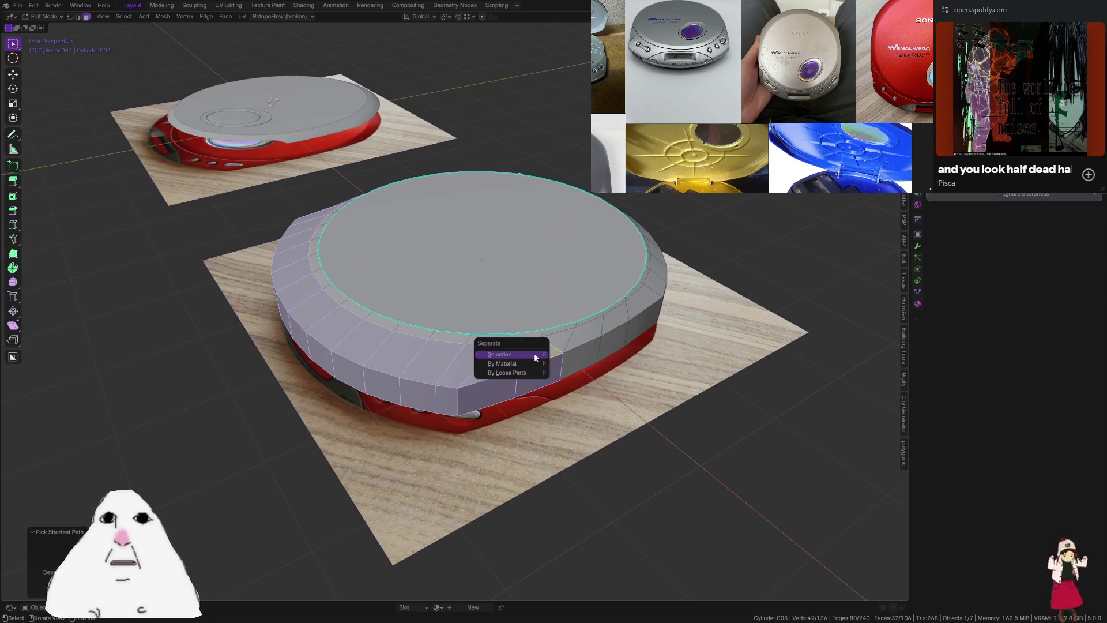
click(534, 354)
Inspect the lid by selecting an edge loop and a single edge, then return to Object Mode
key(alt+z)
key(2)
alt+click(561, 350)
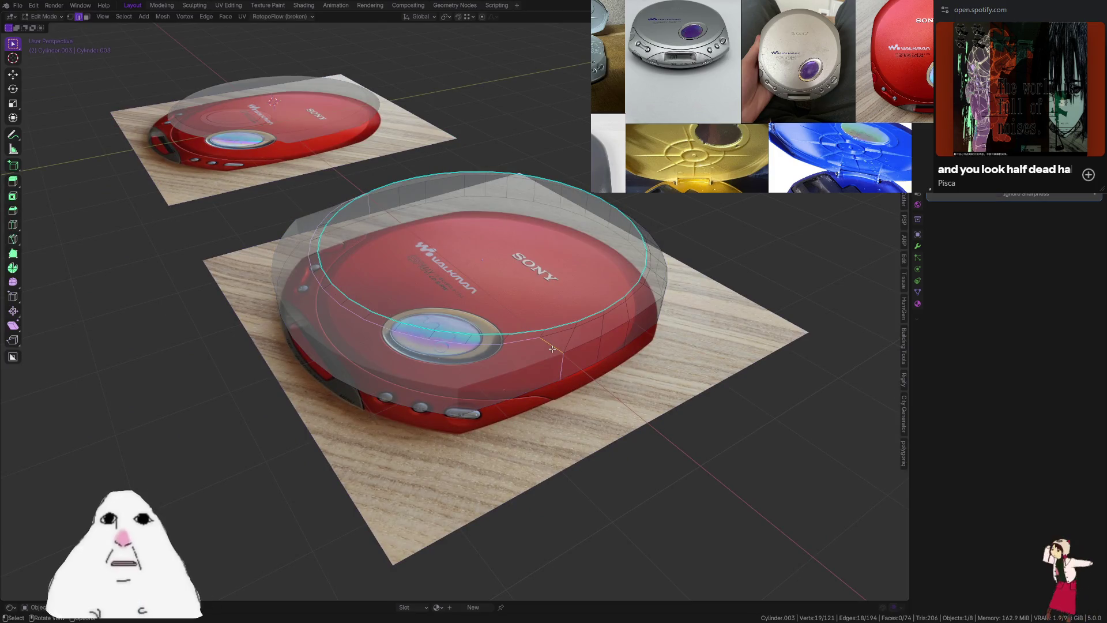
middle_drag(560, 350, 597, 328)
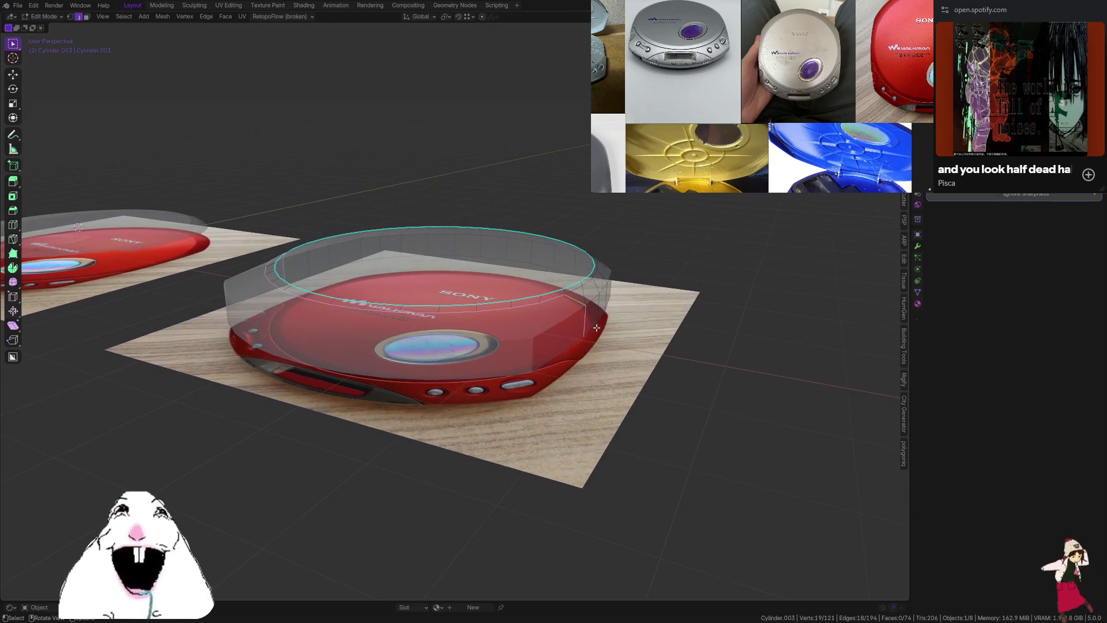
click(550, 301)
middle_drag(550, 301, 487, 342)
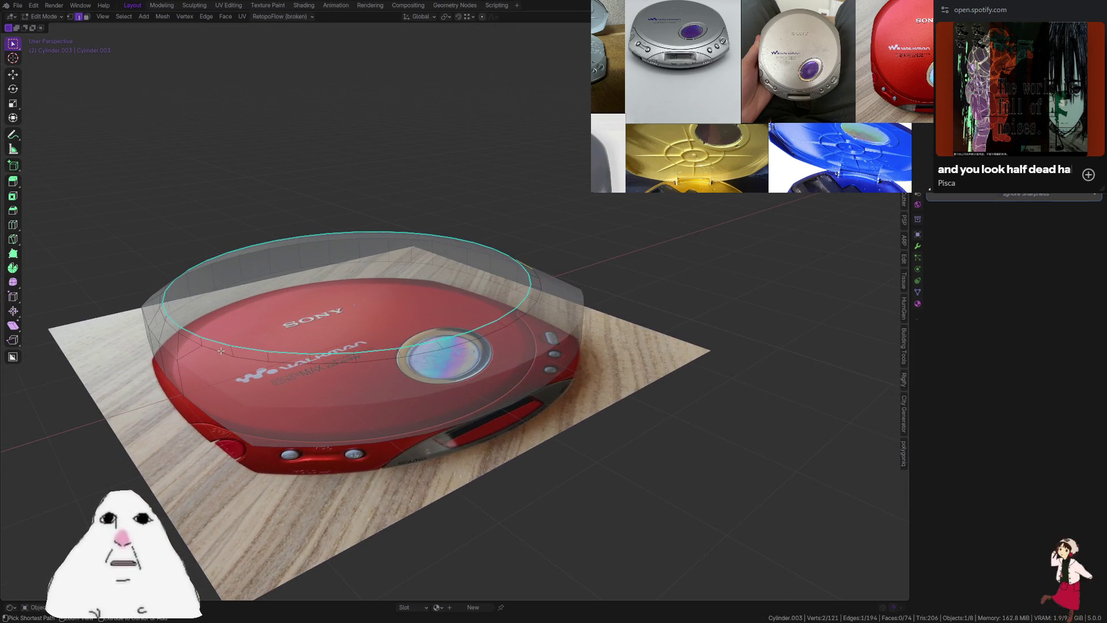
key(alt+z)
key(alt+z)
Lower the separated front piece's bottom edge loop along Z
key(Tab)
middle_drag(220, 350, 305, 415)
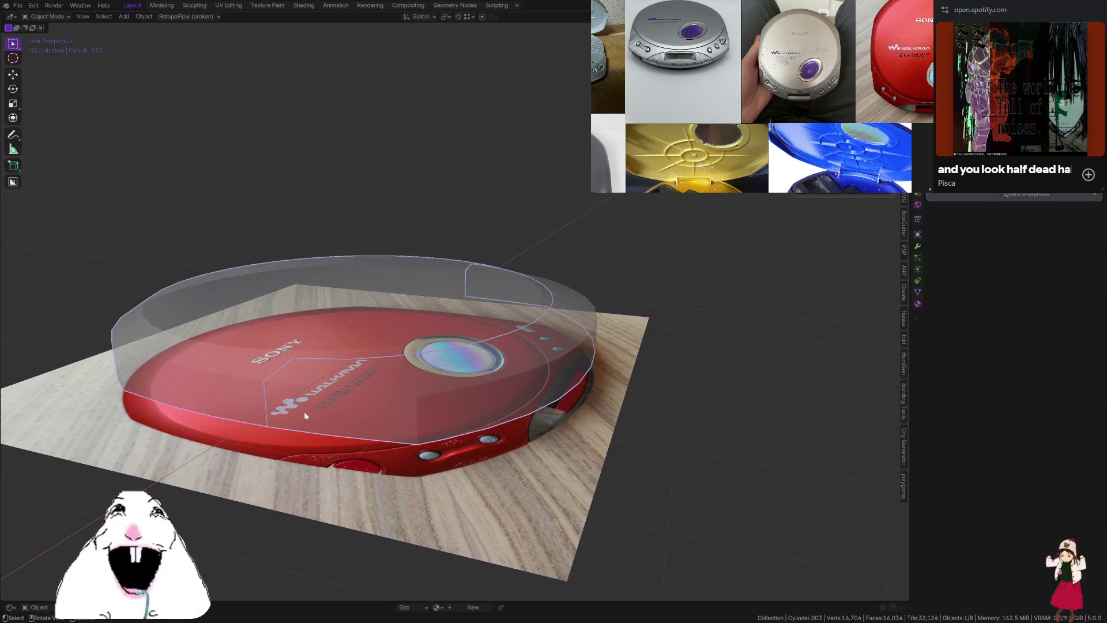
key(shift+d)
key(alt+z)
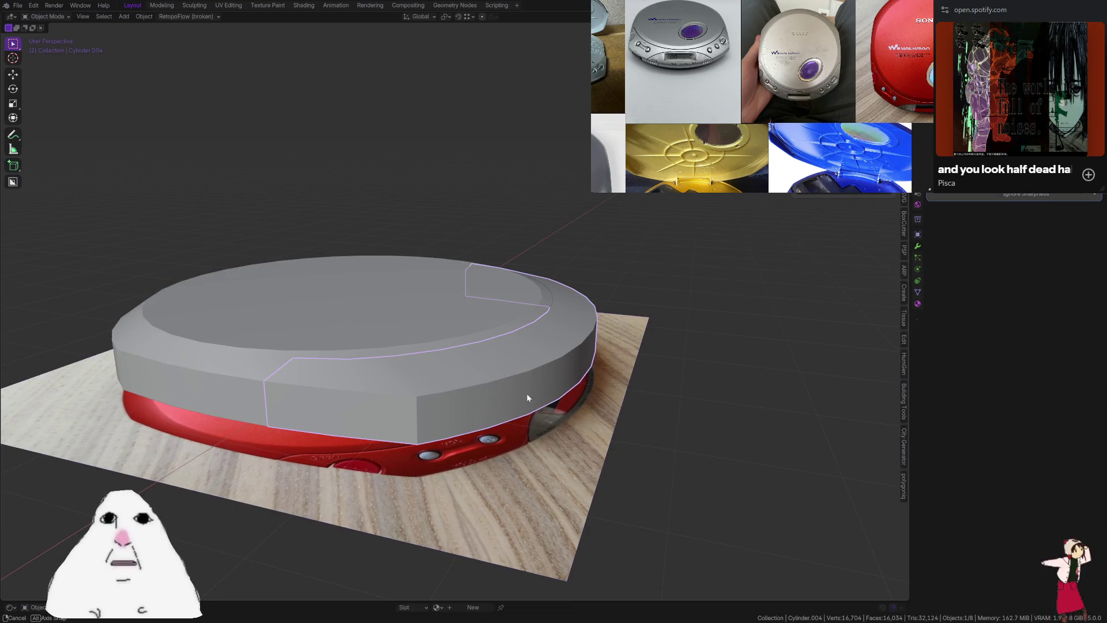
middle_drag(527, 398, 478, 371)
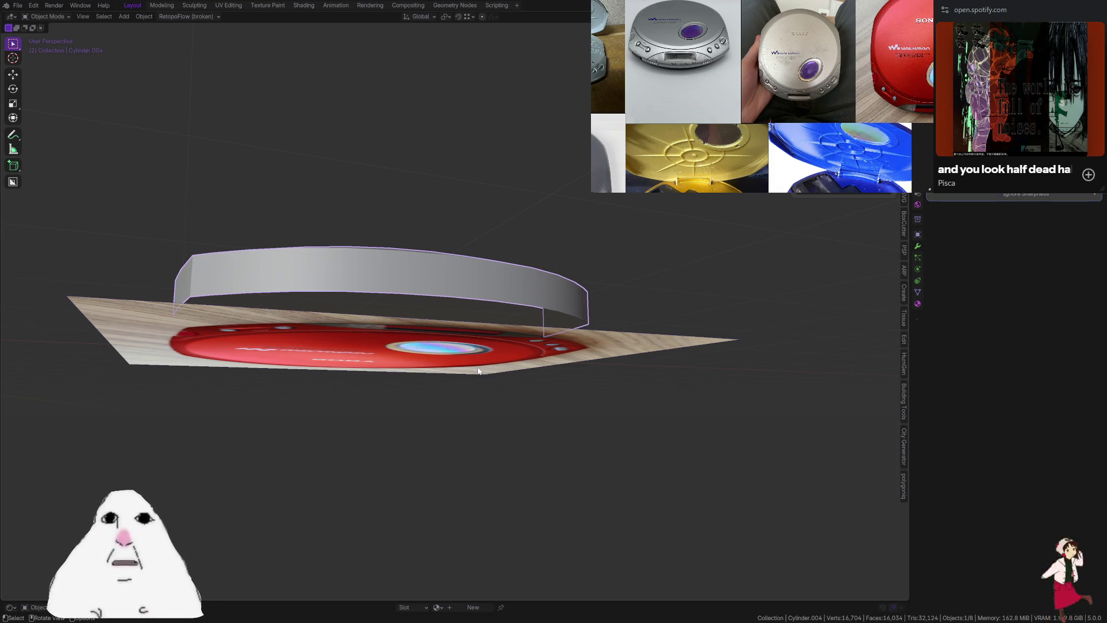
middle_drag(478, 371, 457, 392)
key(Tab)
alt+click(423, 445)
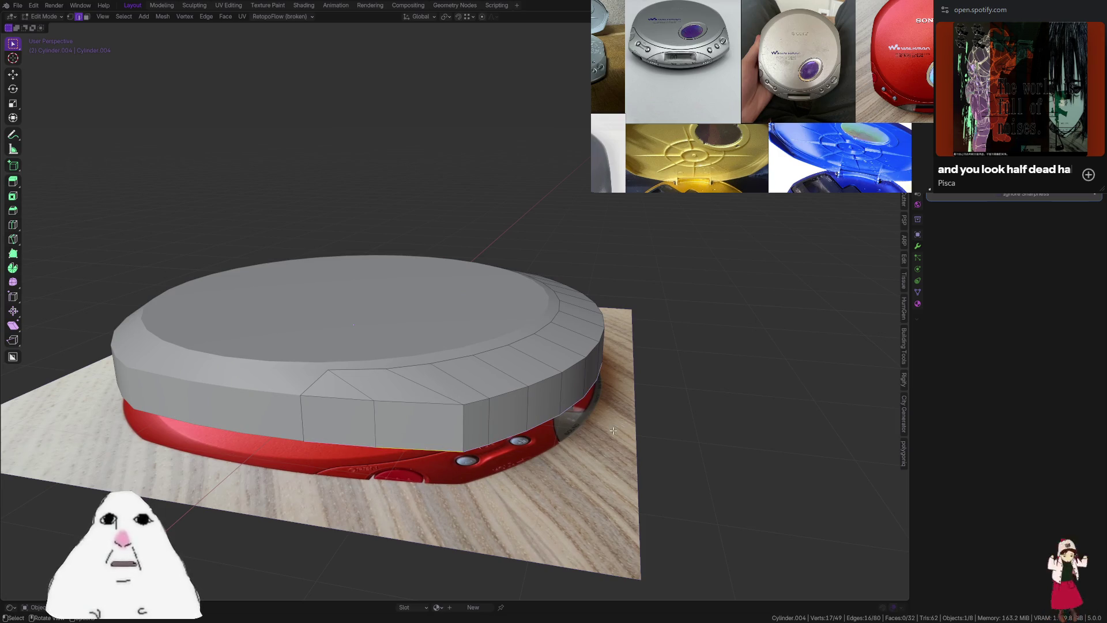
key(g)
key(z)
click(618, 347)
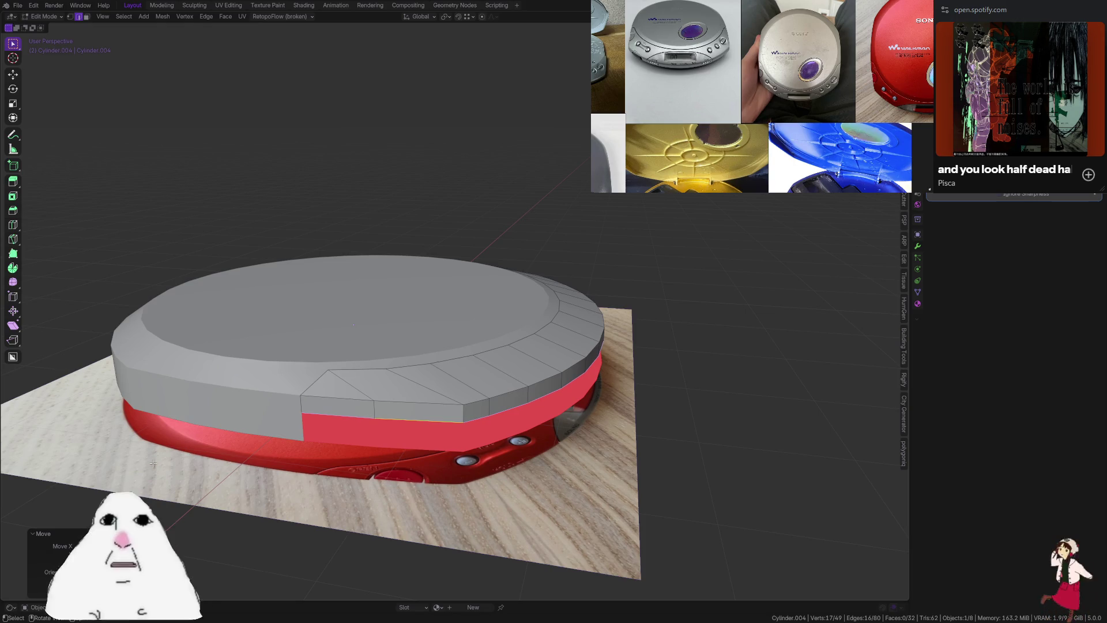
Move the lid's top inner edge loop vertically to a new height
alt+click(253, 358)
key(g)
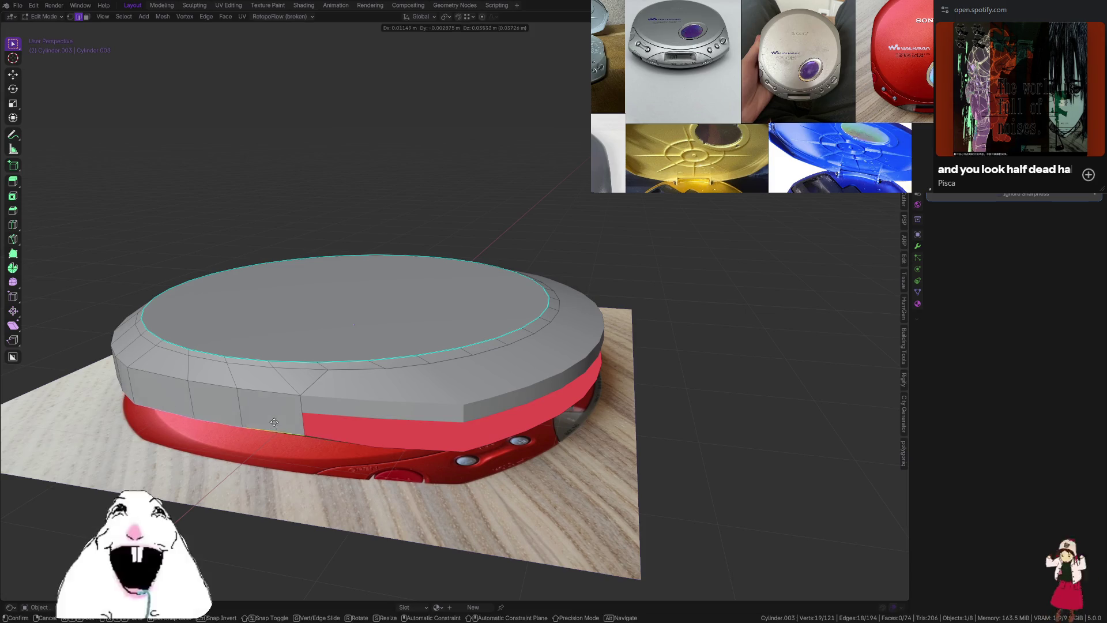
key(z)
click(304, 410)
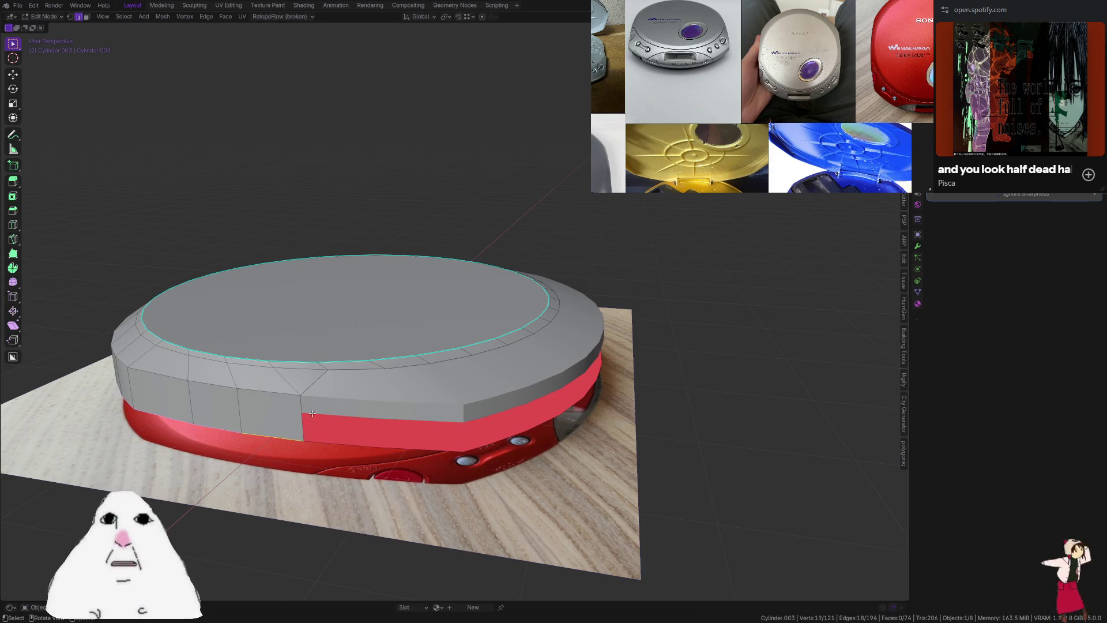
mouse_move(304, 410)
middle_down()
mouse_move(312, 365)
mouse_move(403, 427)
middle_up()
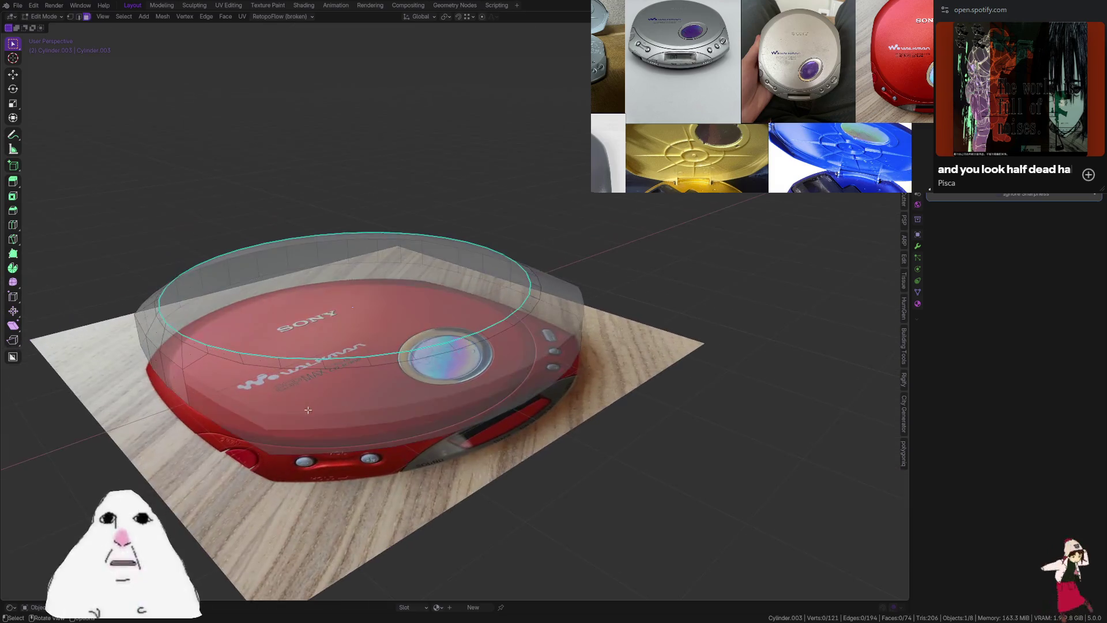
Delete the band of side faces from the lid
key(3)
key(alt+z)
click(411, 428)
key(x)
click(404, 448)
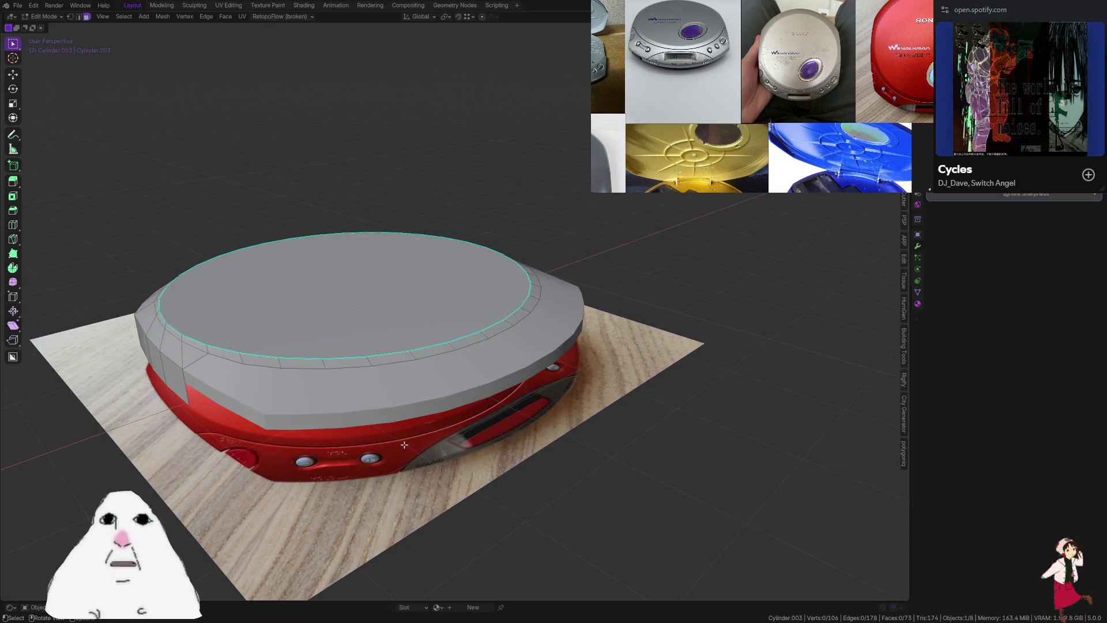
Move the lid's bottom edge loop vertically by 0.2 m and adjust the top face selection
key(alt+z)
middle_drag(404, 445, 348, 390)
alt+click(375, 380)
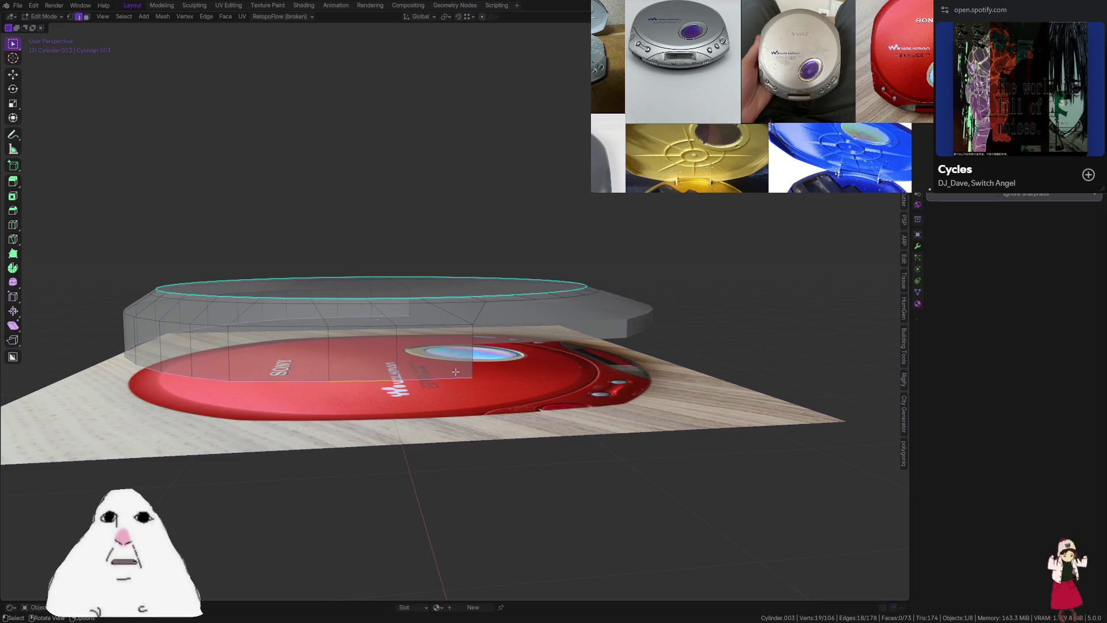
key(alt+z)
key(g)
key(z)
click(474, 338)
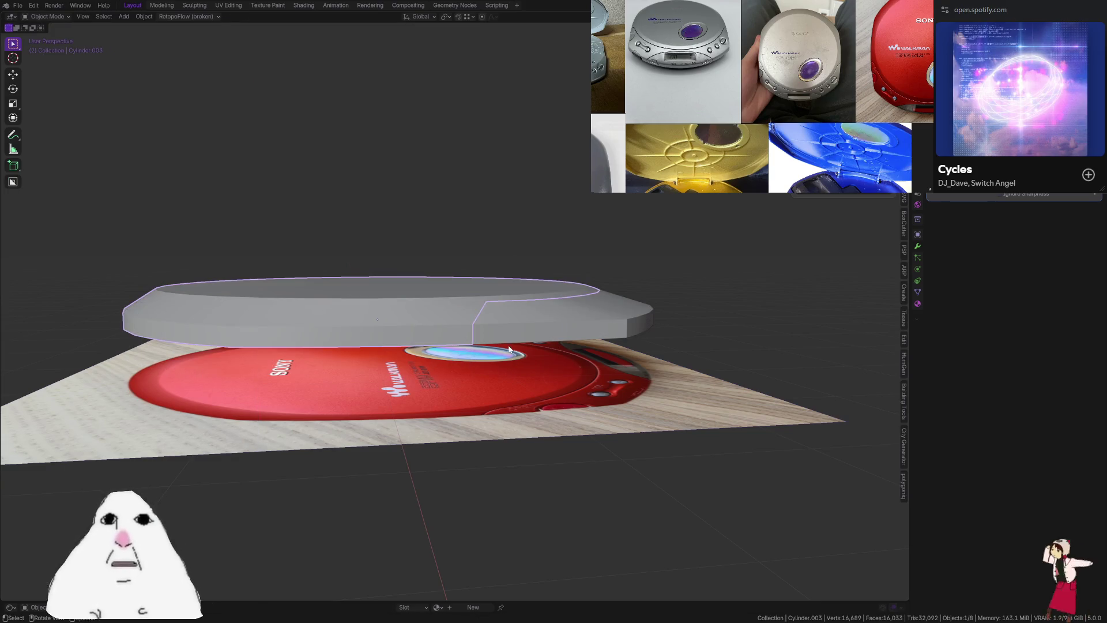
middle_drag(474, 338, 550, 365)
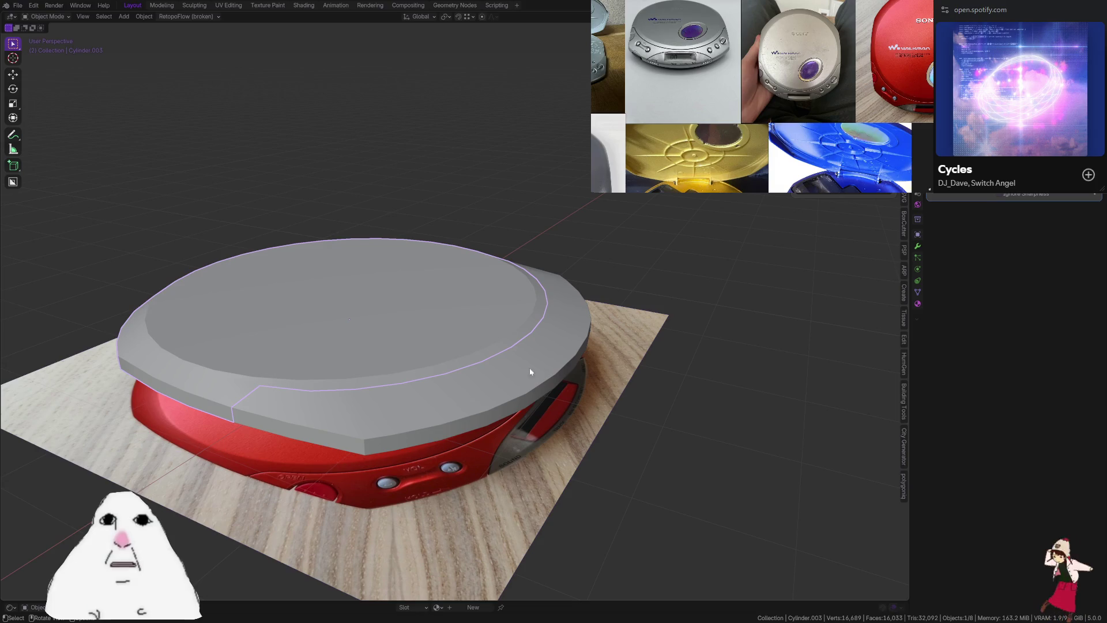
key(3)
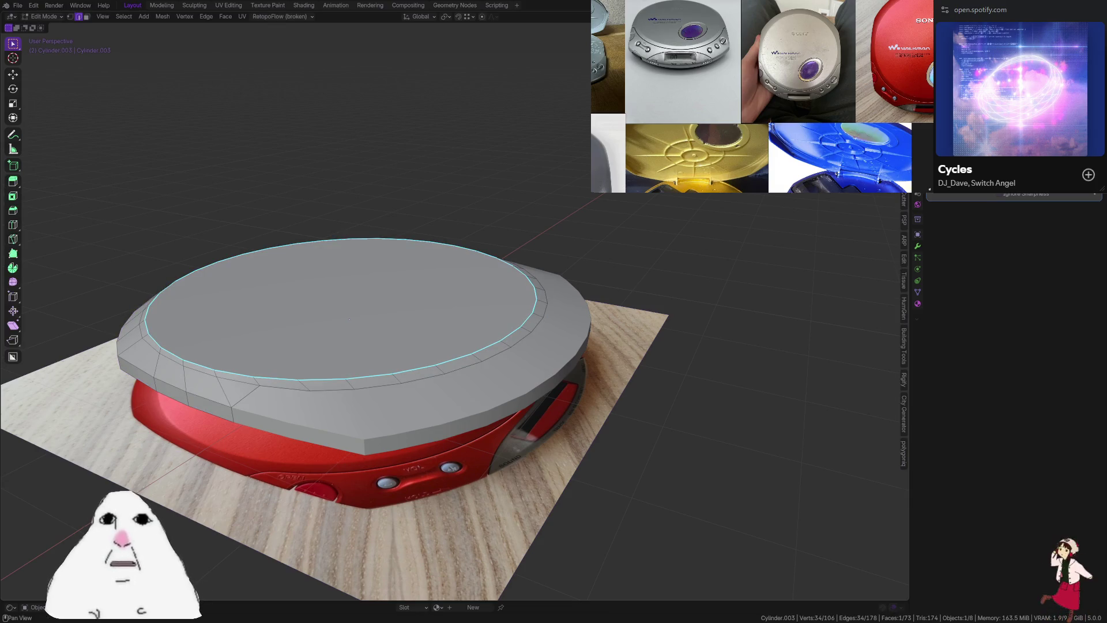
key(Escape)
Add Subdivision Surface smoothing to the lid and inspect the rounded result
key(Tab)
key(ctrl+1)
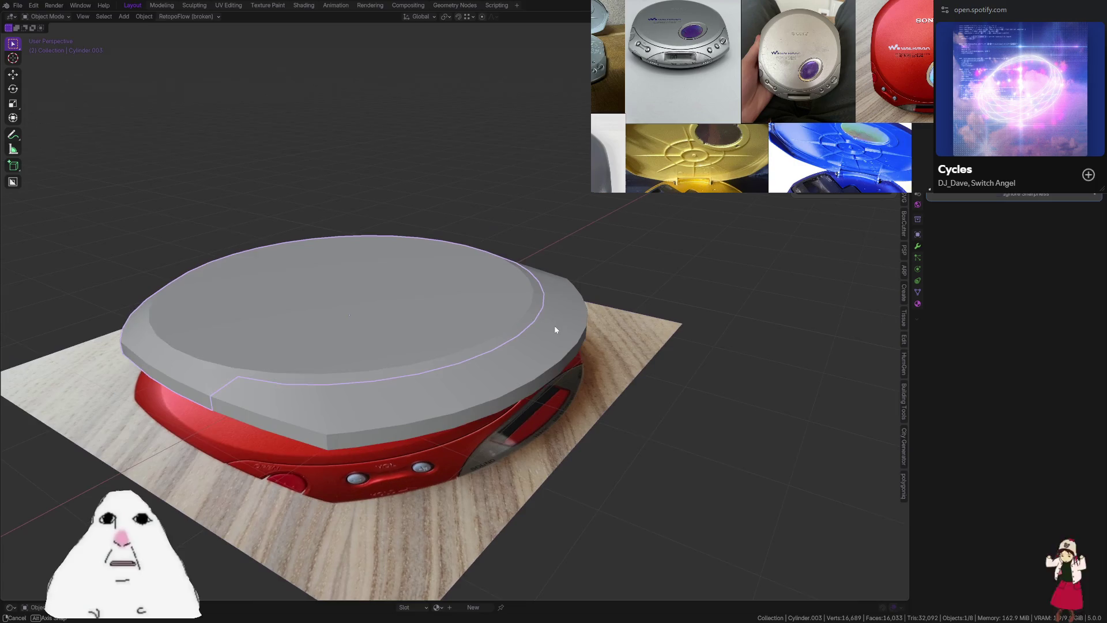
mouse_move(555, 327)
middle_down()
mouse_move(408, 352)
mouse_move(345, 489)
middle_up()
key(Tab)
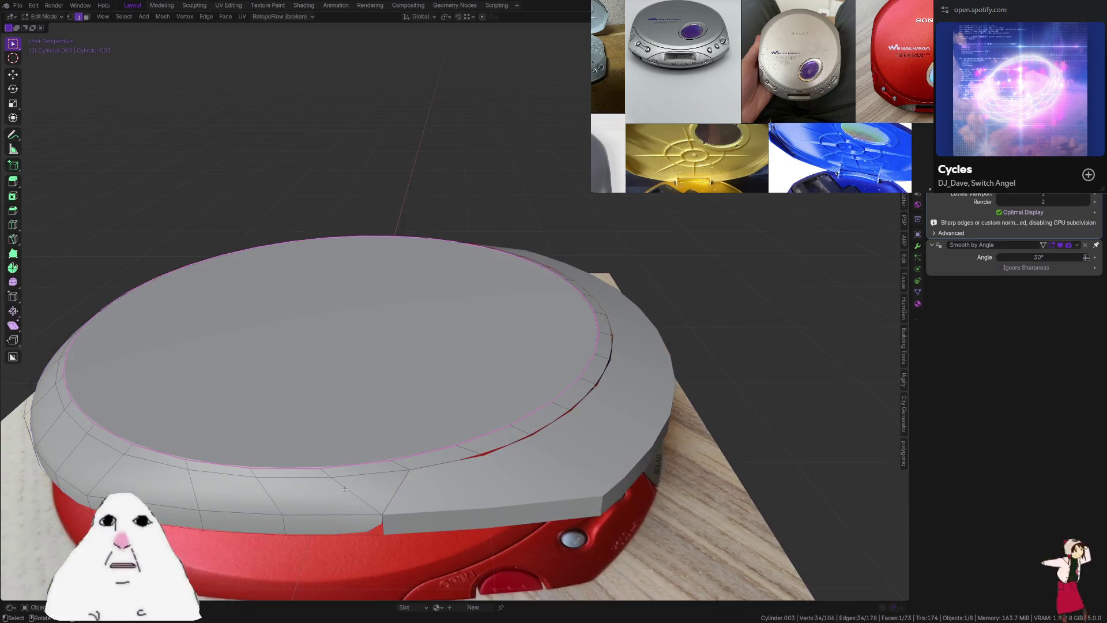
key(Tab)
middle_drag(717, 329, 709, 331)
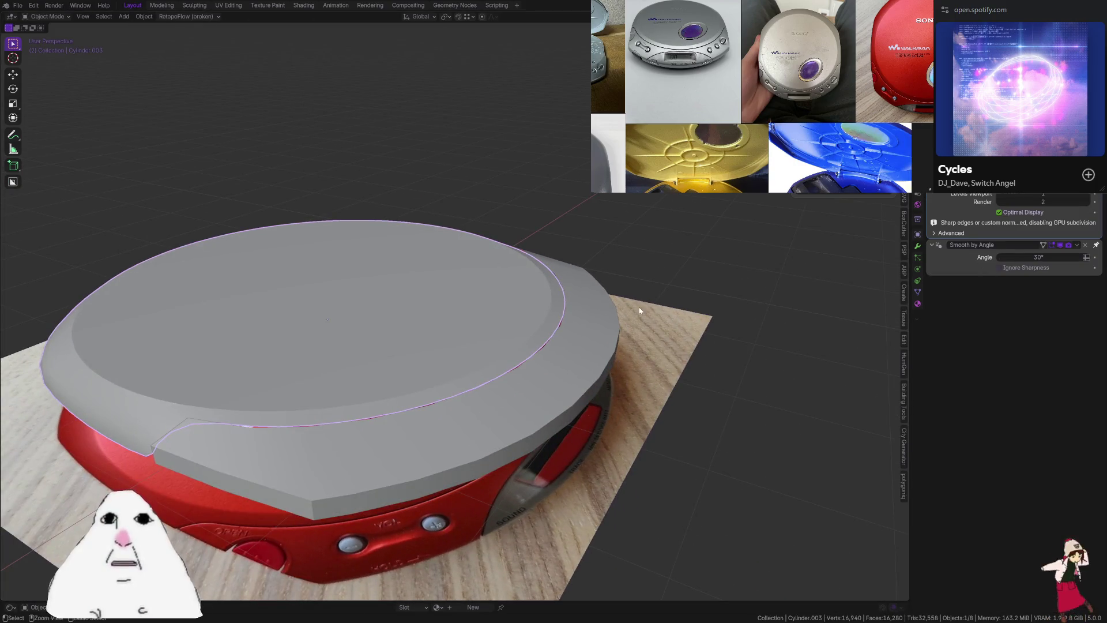
Apply the same subdivision smoothing to the front panel piece and review both
click(468, 420)
key(ctrl+1)
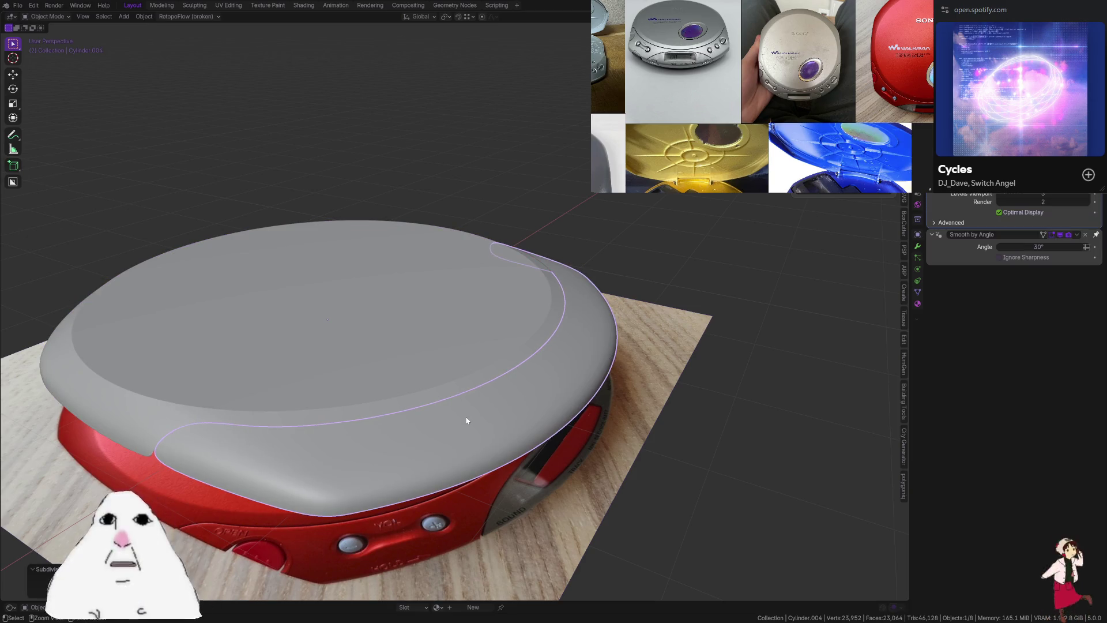
middle_drag(737, 306, 695, 324)
click(408, 407)
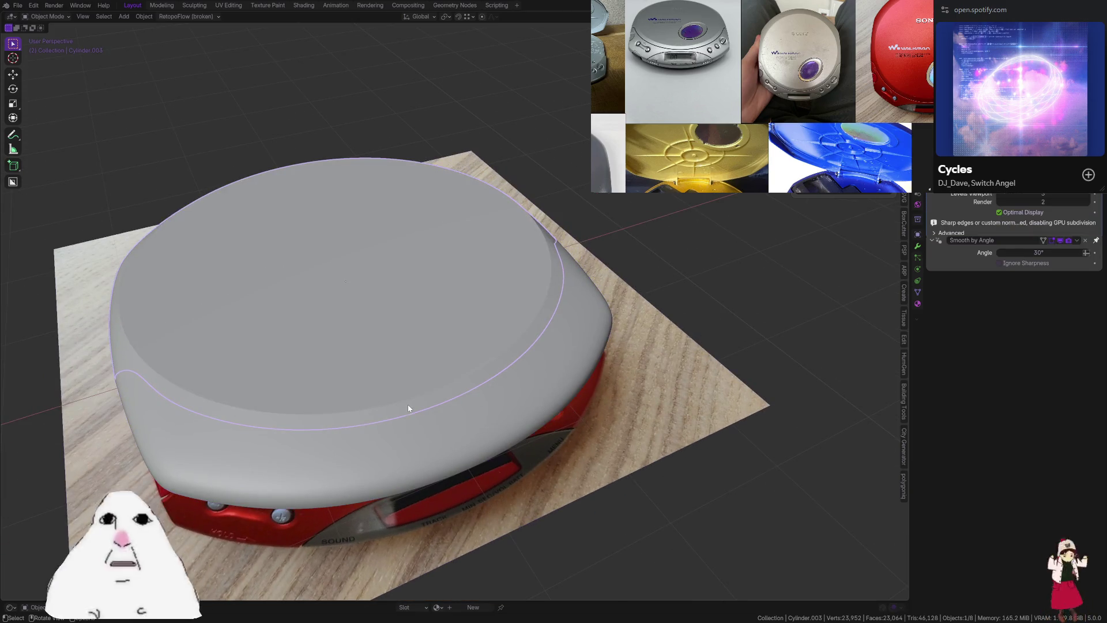
click(407, 404)
middle_drag(372, 423, 510, 383)
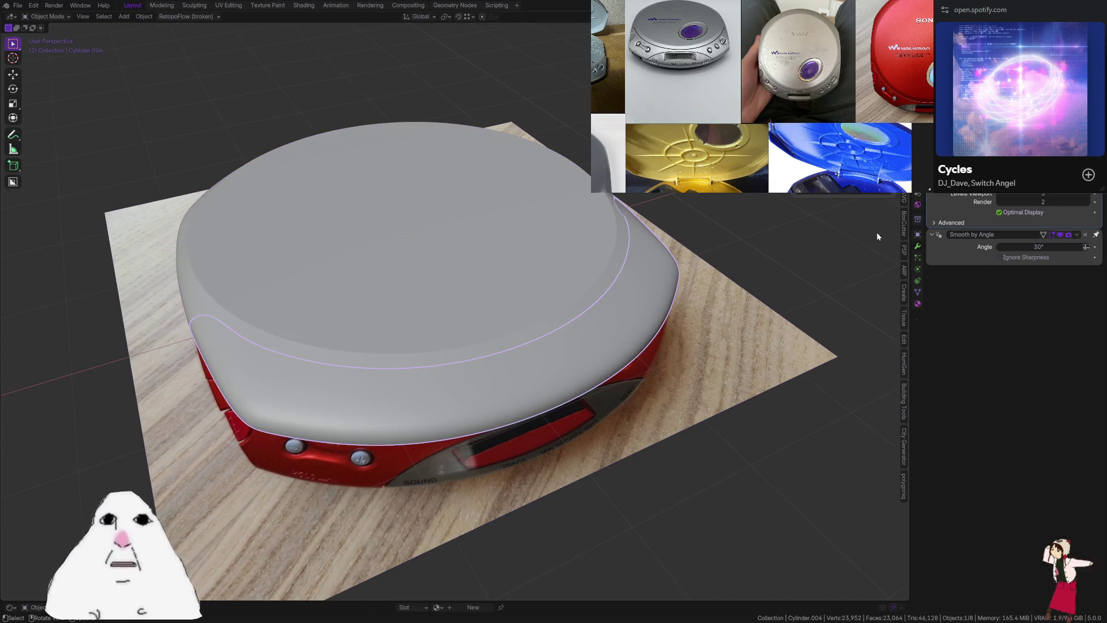
Edge-slide the front panel piece's rim edges along the rim and preview the smoothed piece
key(Tab)
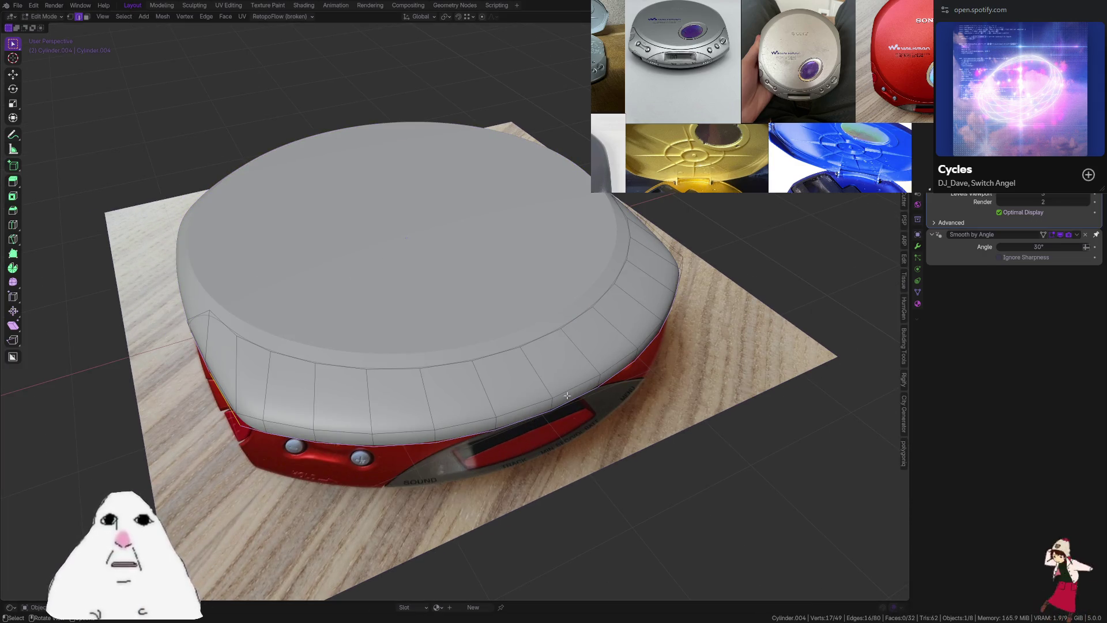
middle_drag(618, 377, 627, 376)
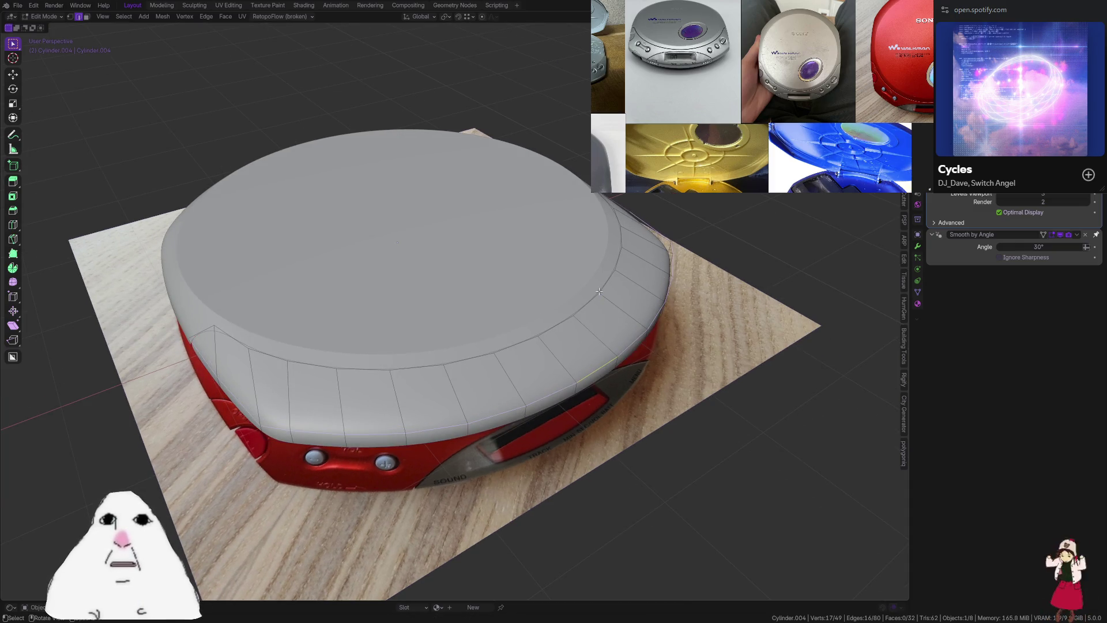
key(g)
key(g)
click(570, 312)
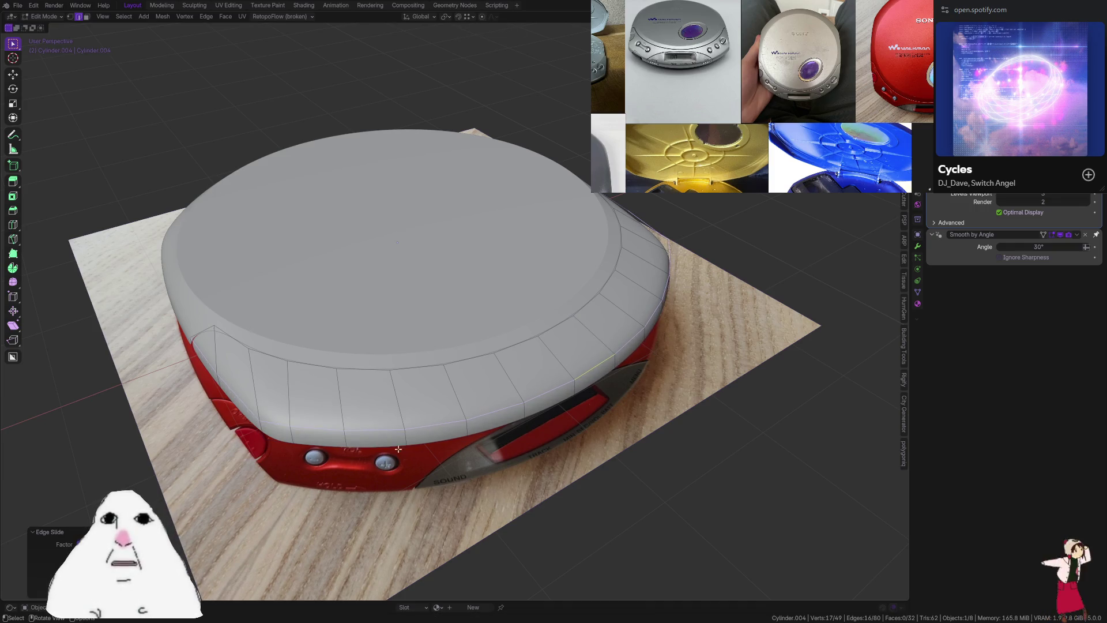
key(g)
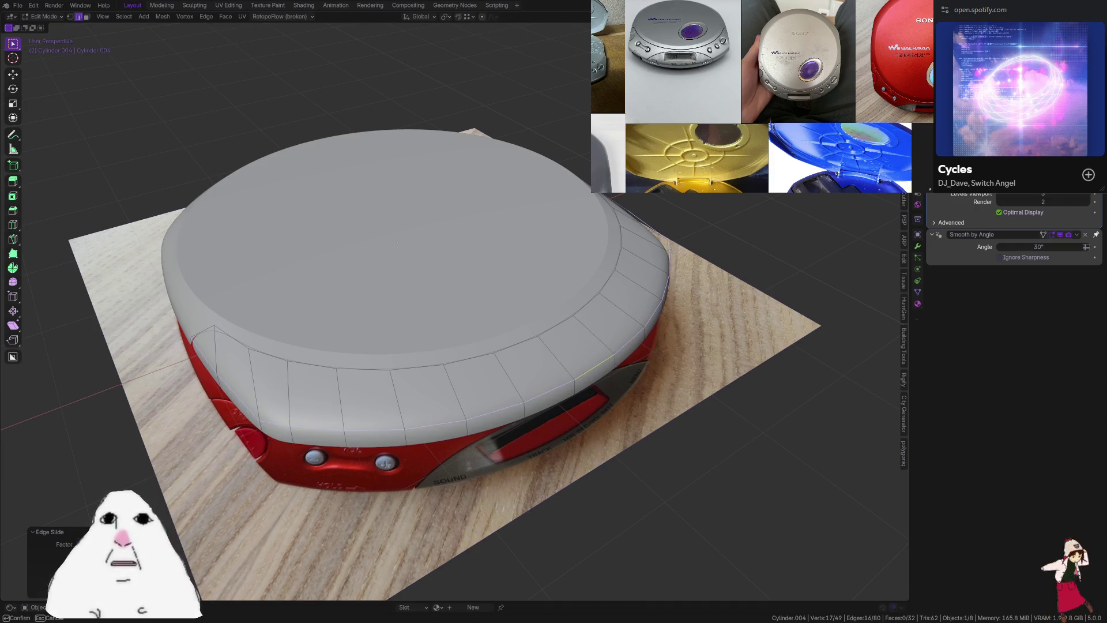
key(Escape)
key(Tab)
middle_drag(369, 346, 603, 378)
Shrink the front piece's rim inward along its normals with Alt+S to hug the lid
key(Tab)
key(alt+s)
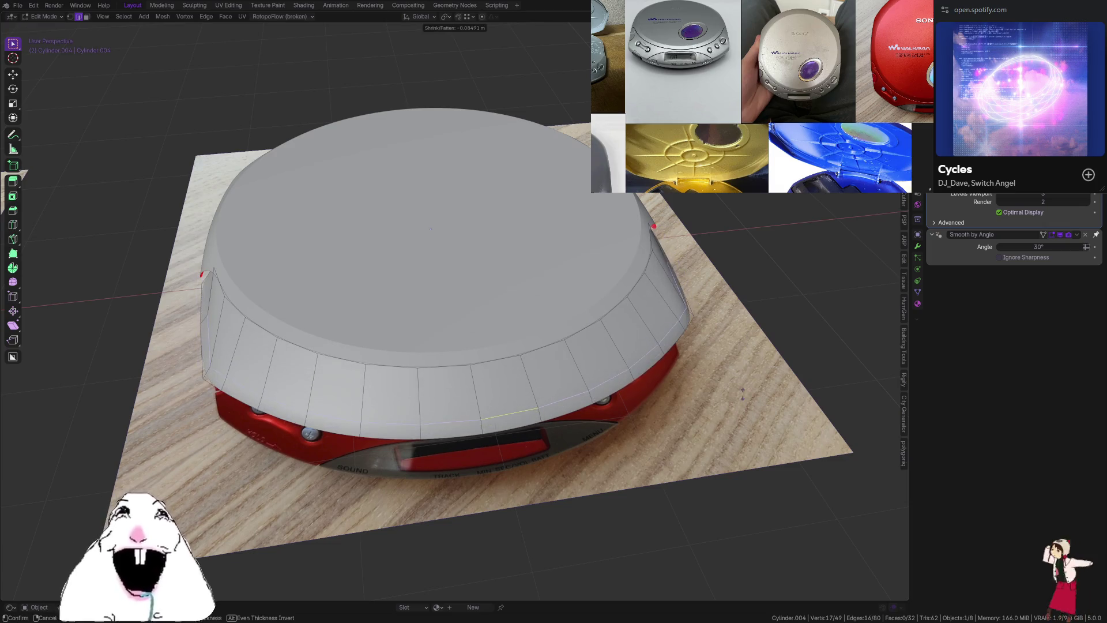
click(744, 374)
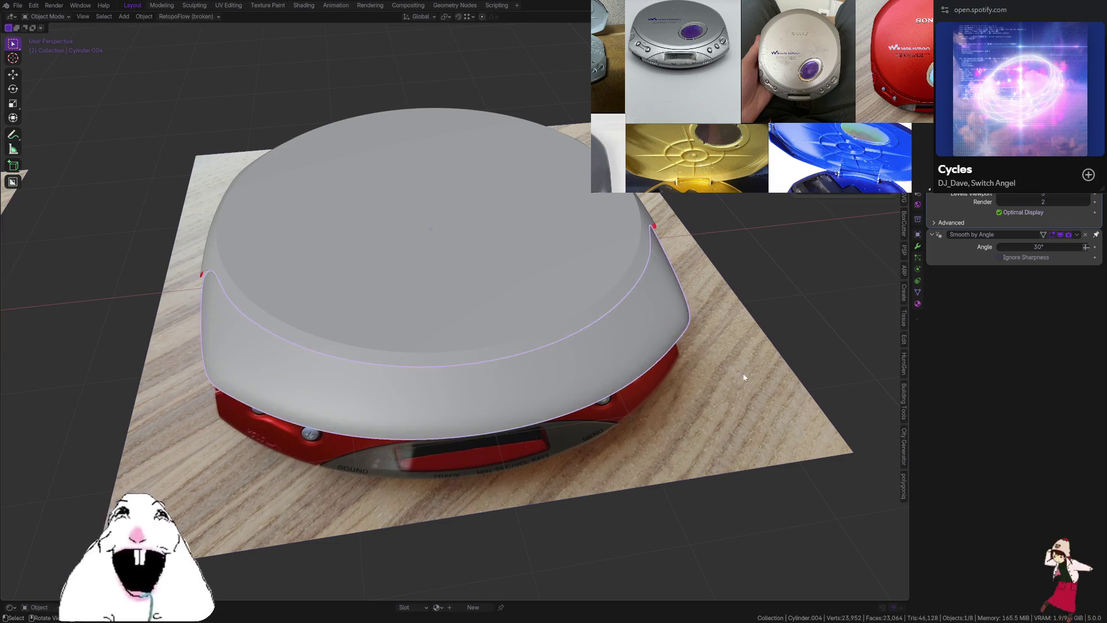
middle_drag(742, 376, 671, 355)
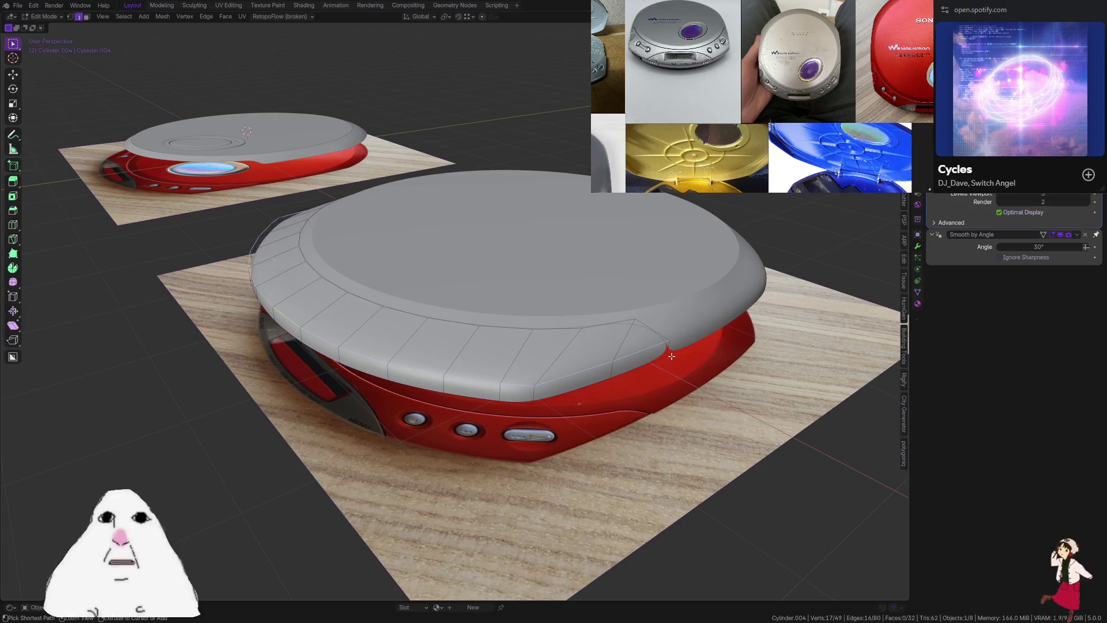
middle_drag(539, 347, 569, 403)
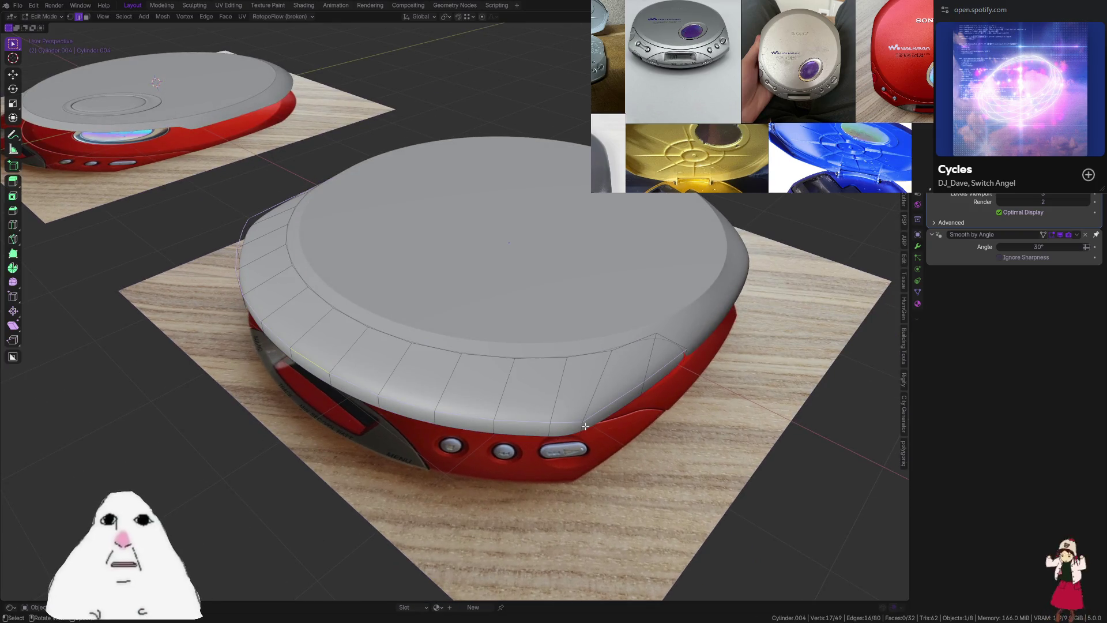
click(581, 423)
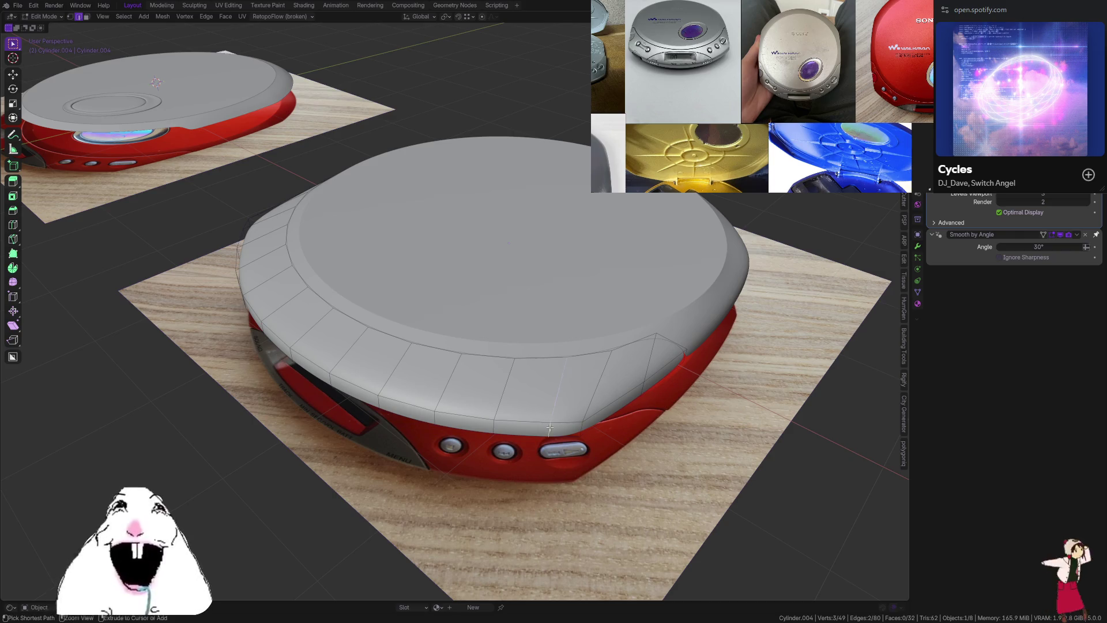
key(Tab)
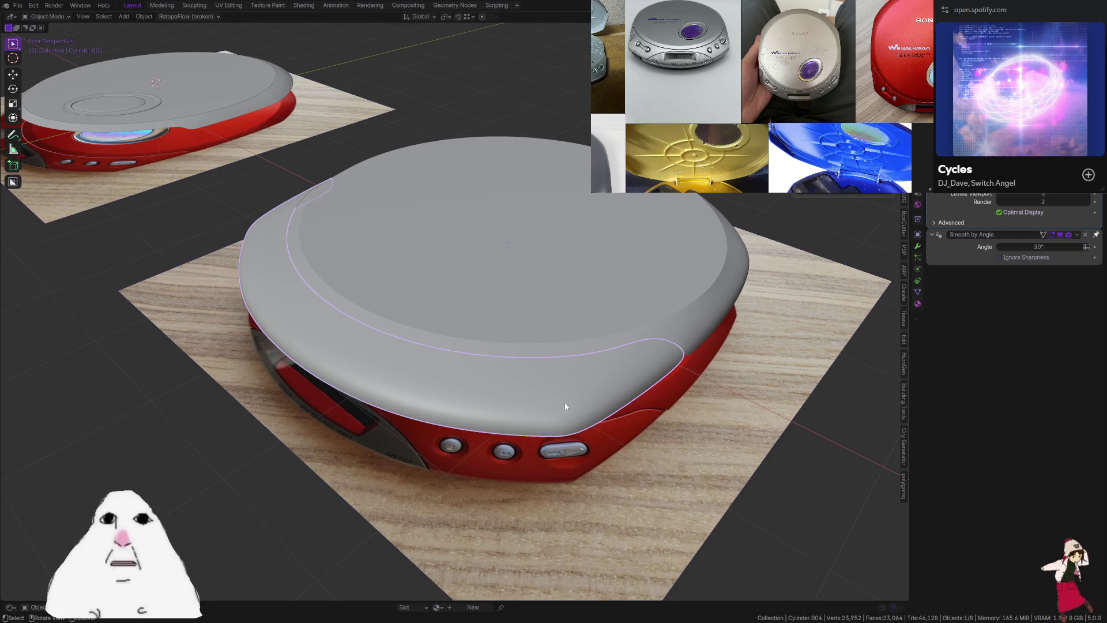
Add a Solidify modifier (0.01 m thickness, −1 offset) to the front panel piece
middle_drag(550, 430, 574, 412)
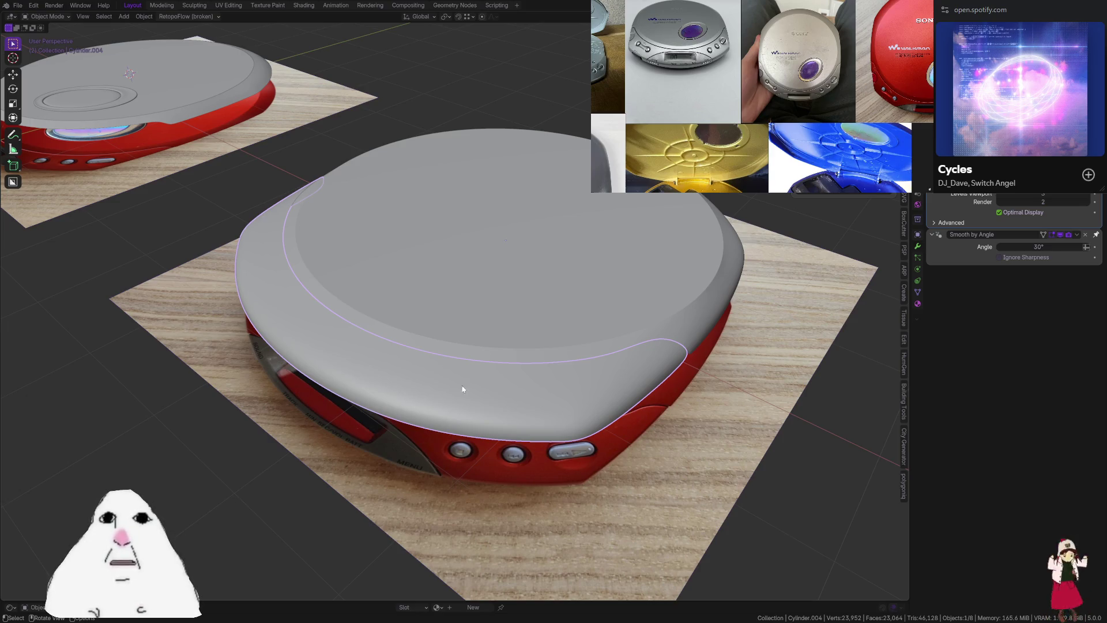
middle_drag(462, 389, 524, 361)
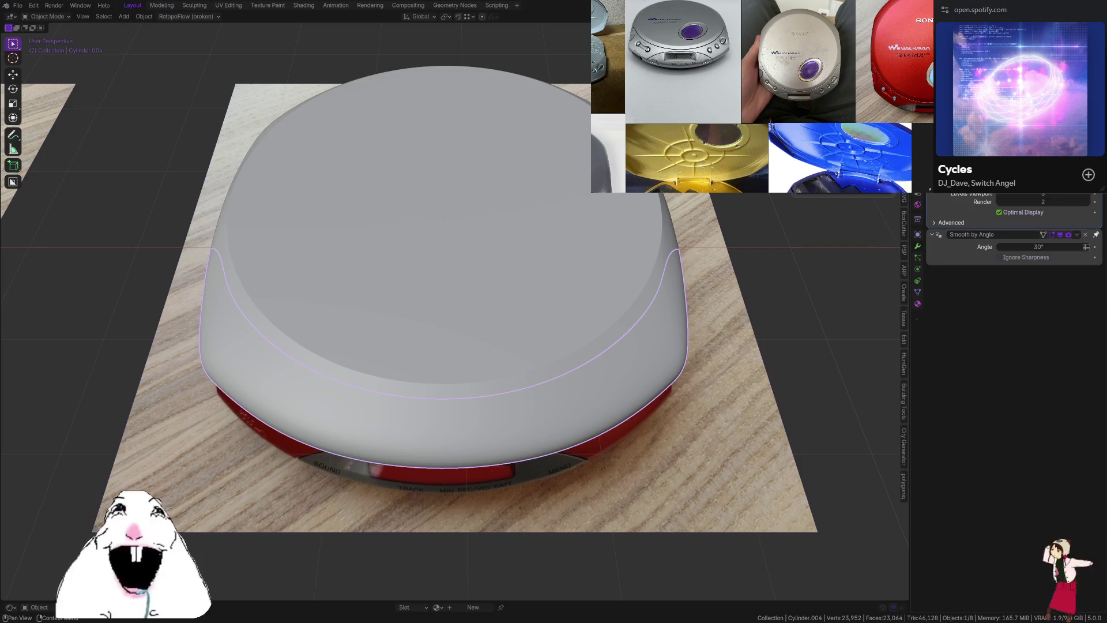
key(shift+a)
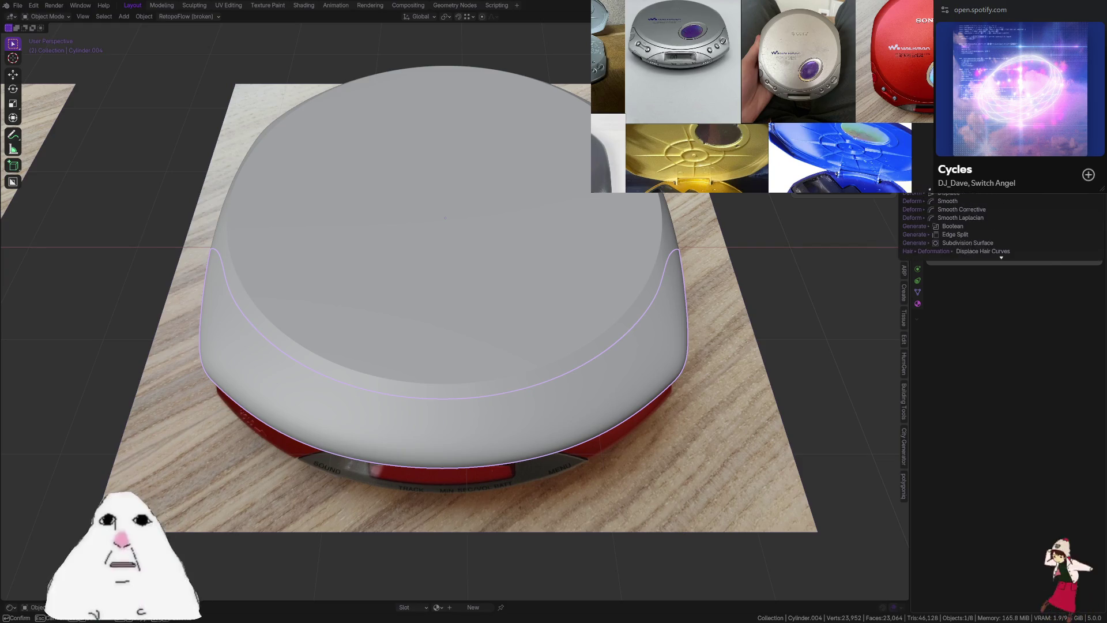
key(Return)
scroll(1096, 236, down, 3)
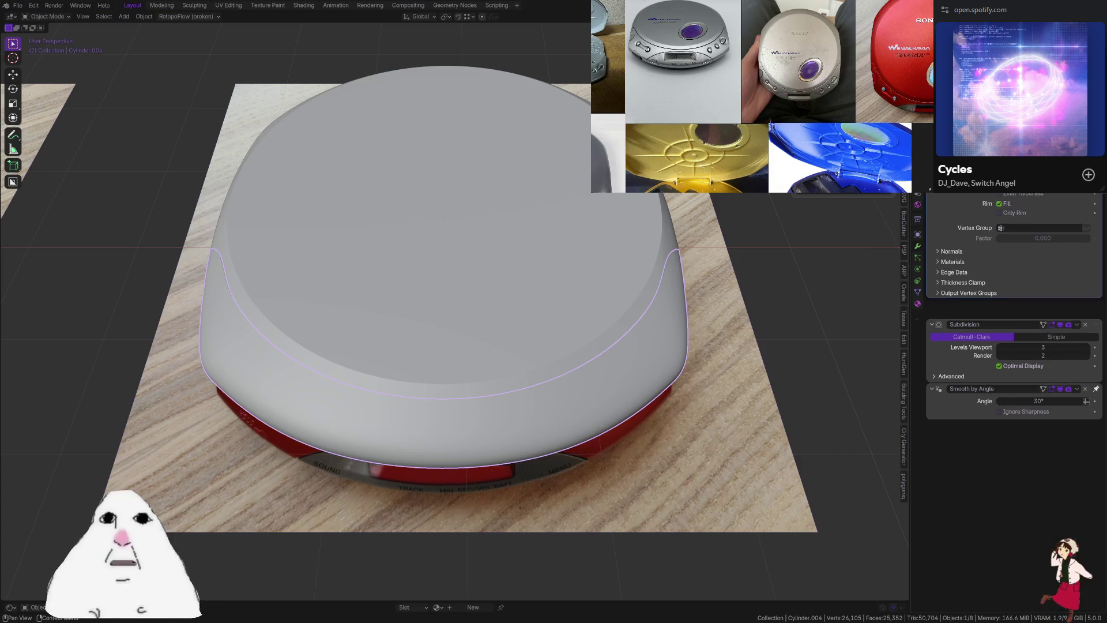
middle_drag(796, 255, 586, 290)
Give the lid a Solidify modifier too and move it above Subdivision in the stack
click(586, 290)
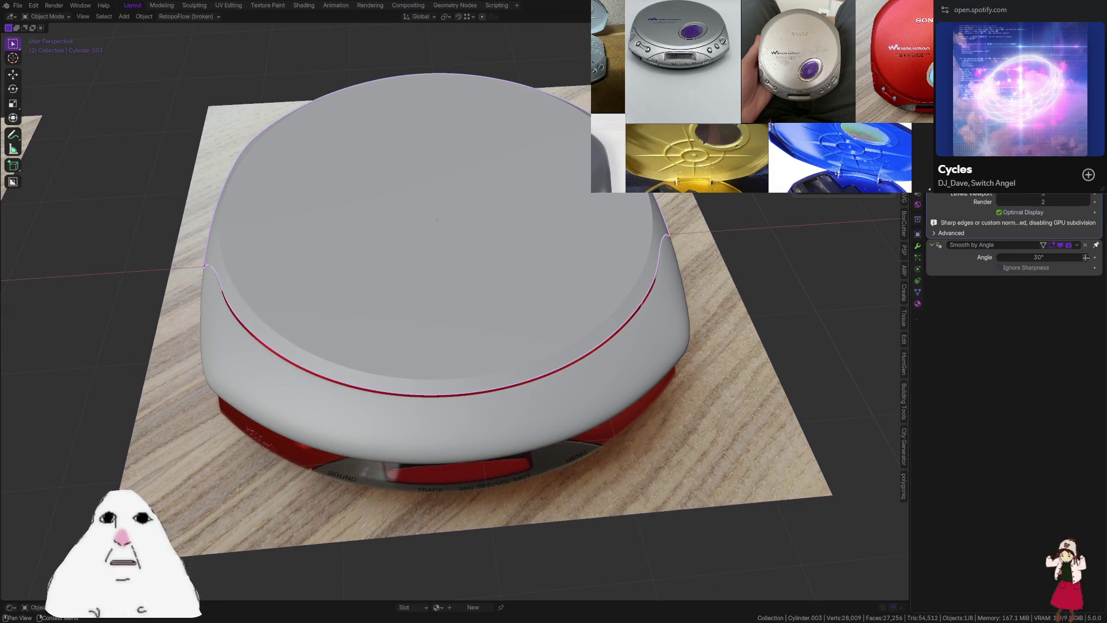
key(shift+a)
key(Return)
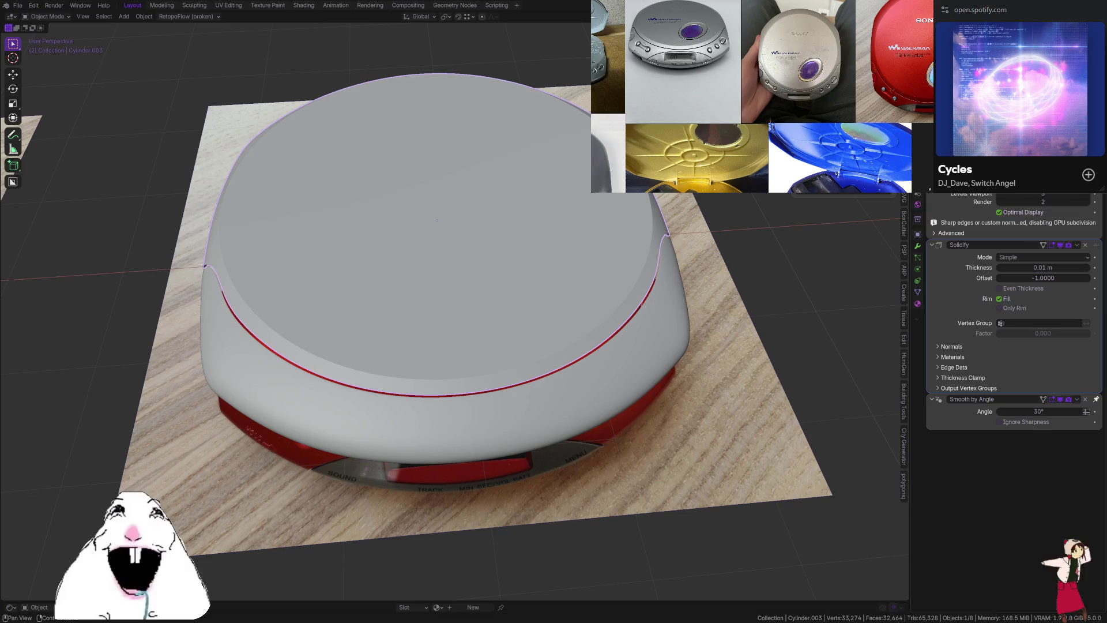
mouse_move(438, 220)
middle_down()
mouse_move(633, 262)
mouse_move(559, 242)
middle_up()
scroll(558, 242, up, 5)
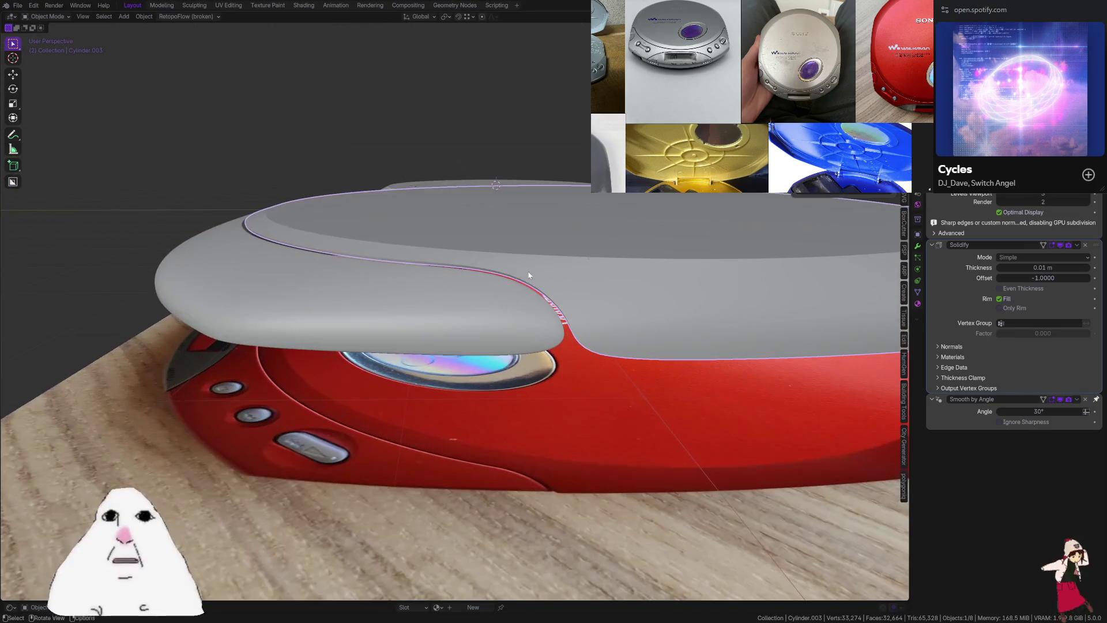
middle_drag(508, 308, 590, 324)
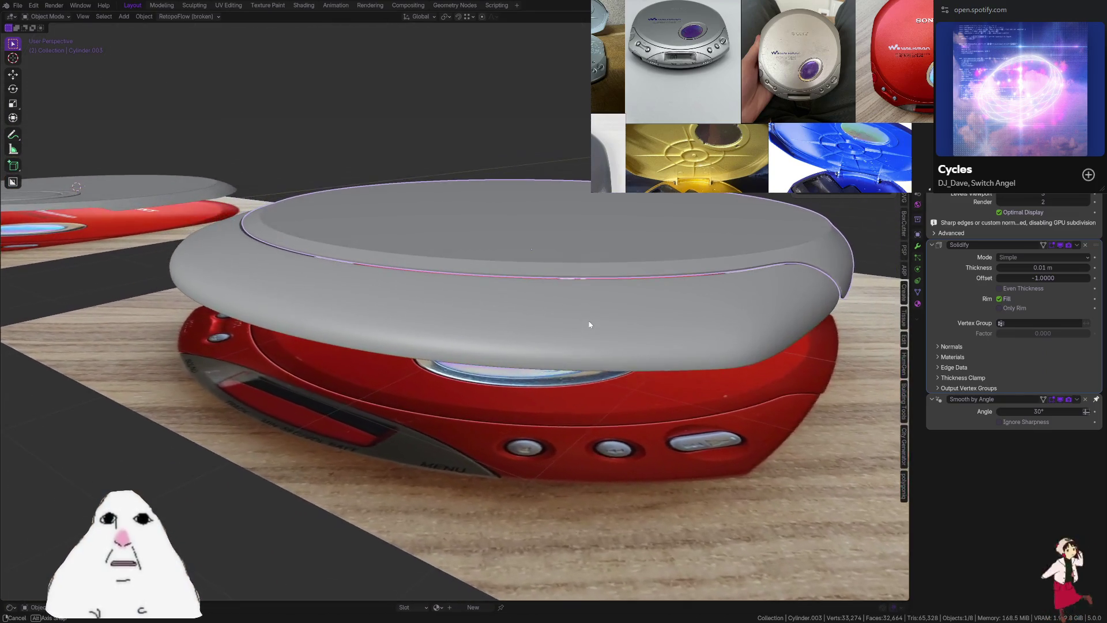
middle_drag(652, 300, 615, 279)
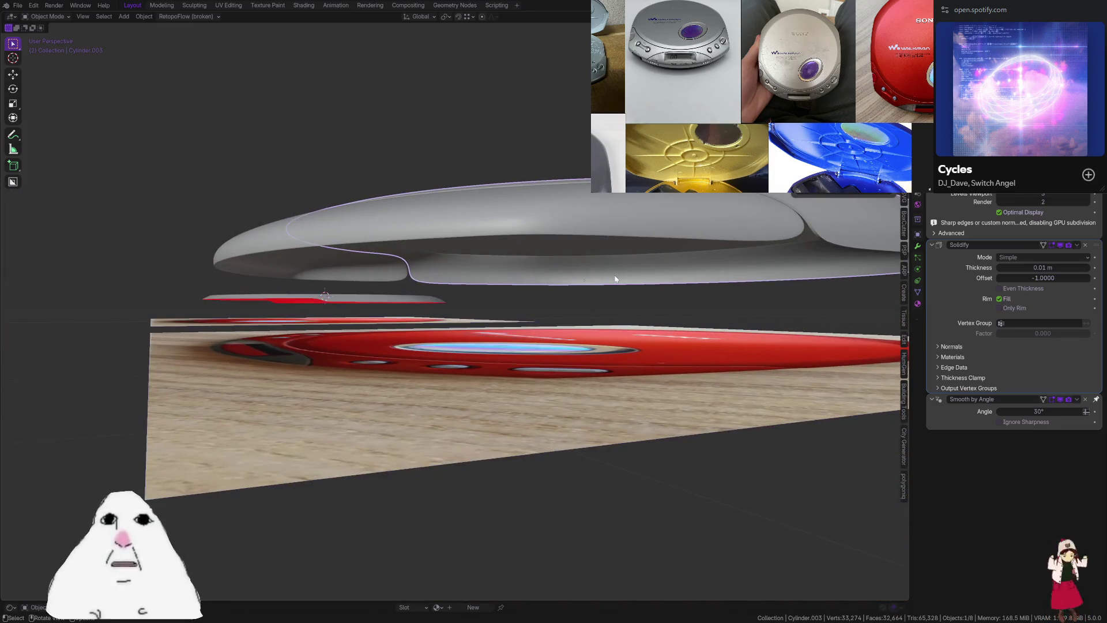
drag(1088, 248, 1090, 184)
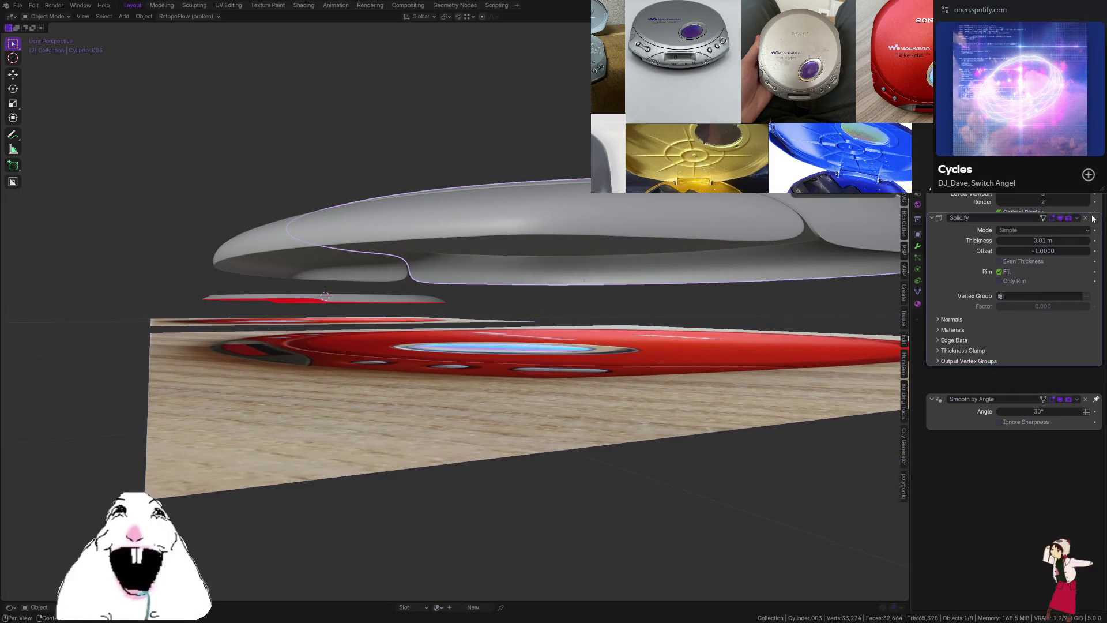
mouse_move(681, 300)
middle_down()
mouse_move(711, 277)
mouse_move(725, 295)
middle_up()
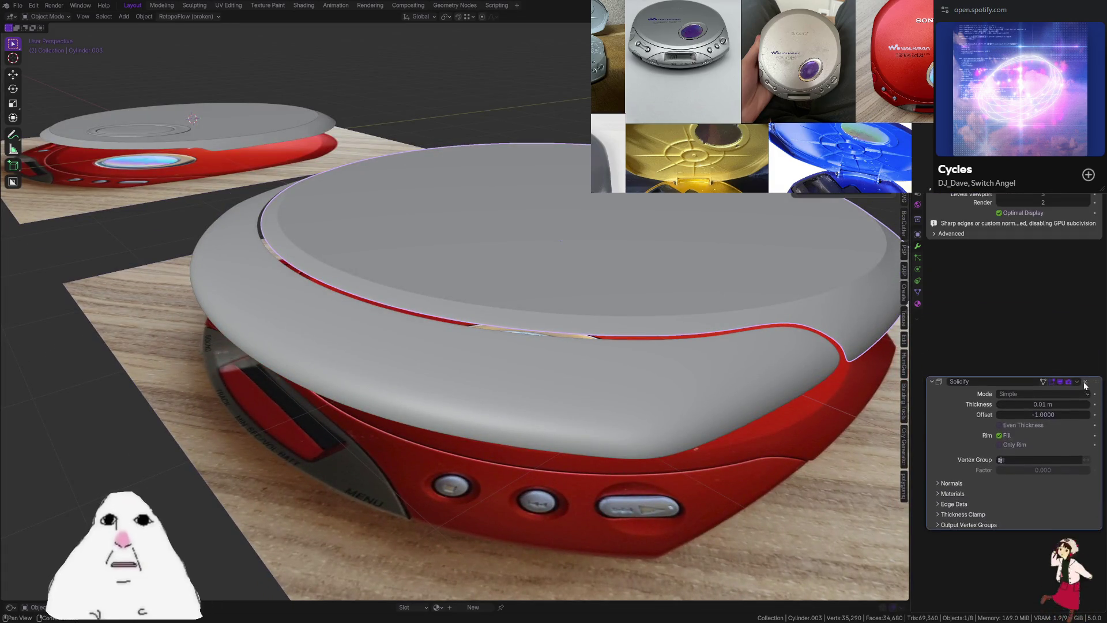
click(750, 345)
scroll(1015, 288, up, 4)
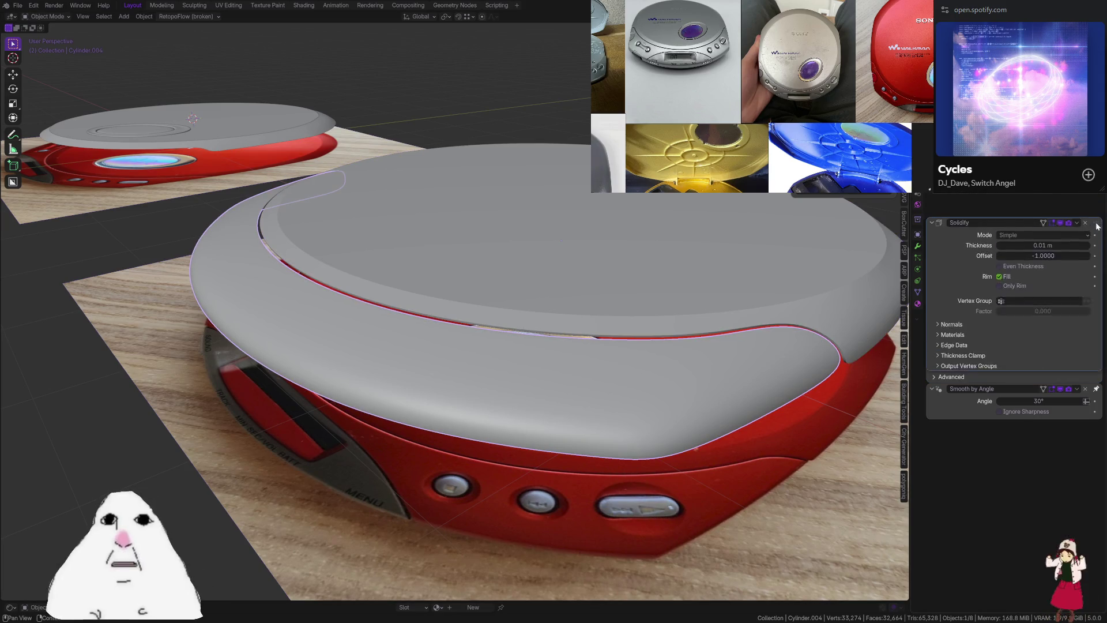
Try a loop cut and an inset on the outer ring, cancelling and undoing both
key(Tab)
middle_drag(707, 321, 714, 359)
key(ctrl+r)
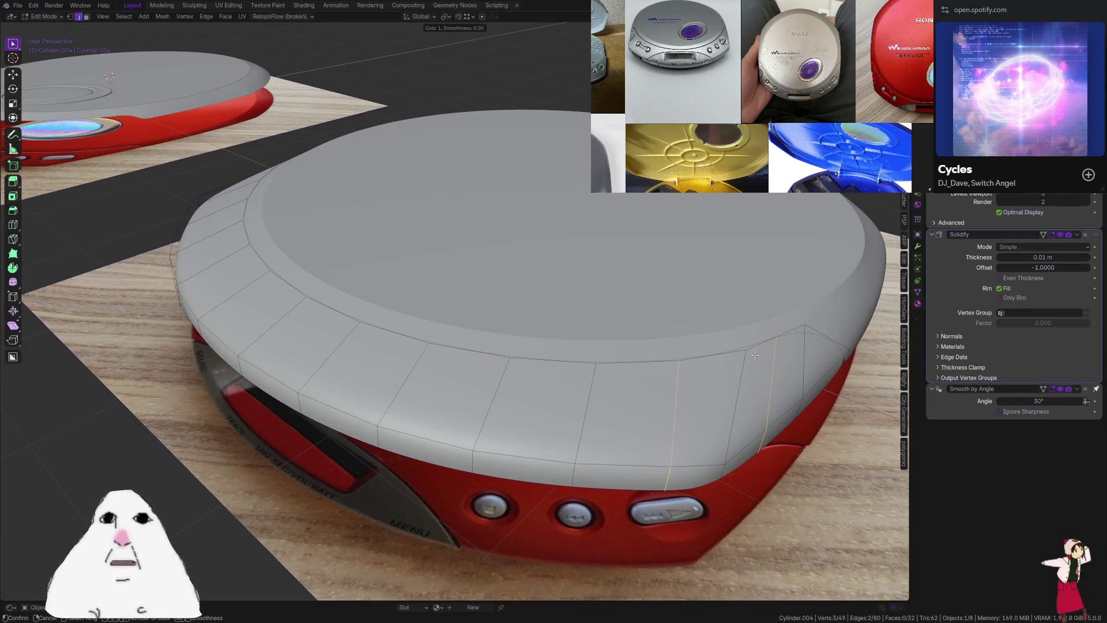
key(Escape)
key(a)
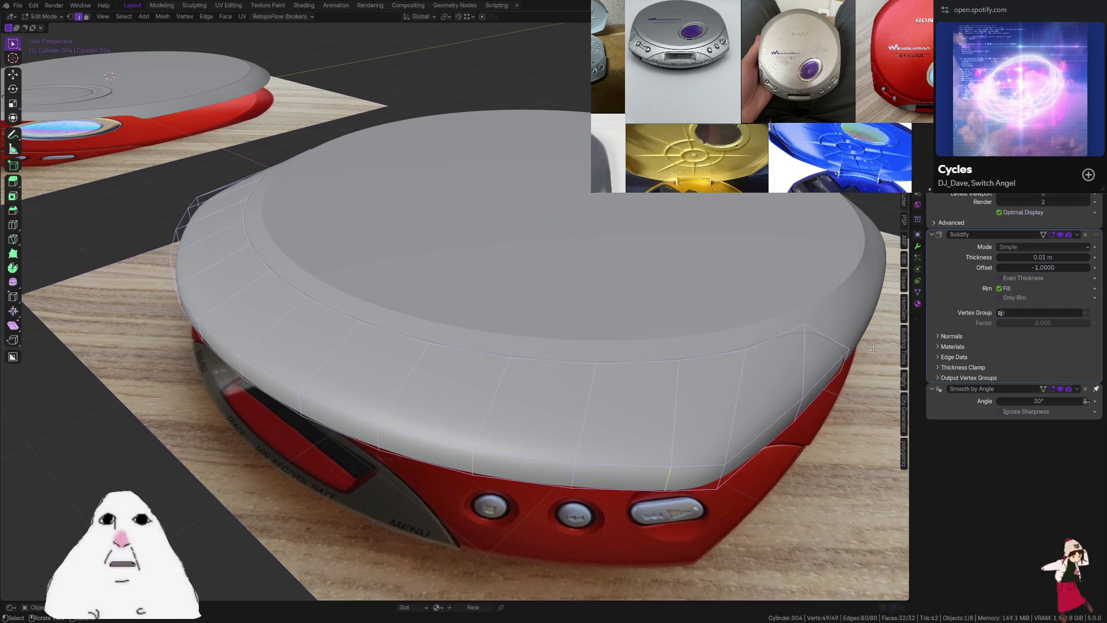
key(i)
key(Escape)
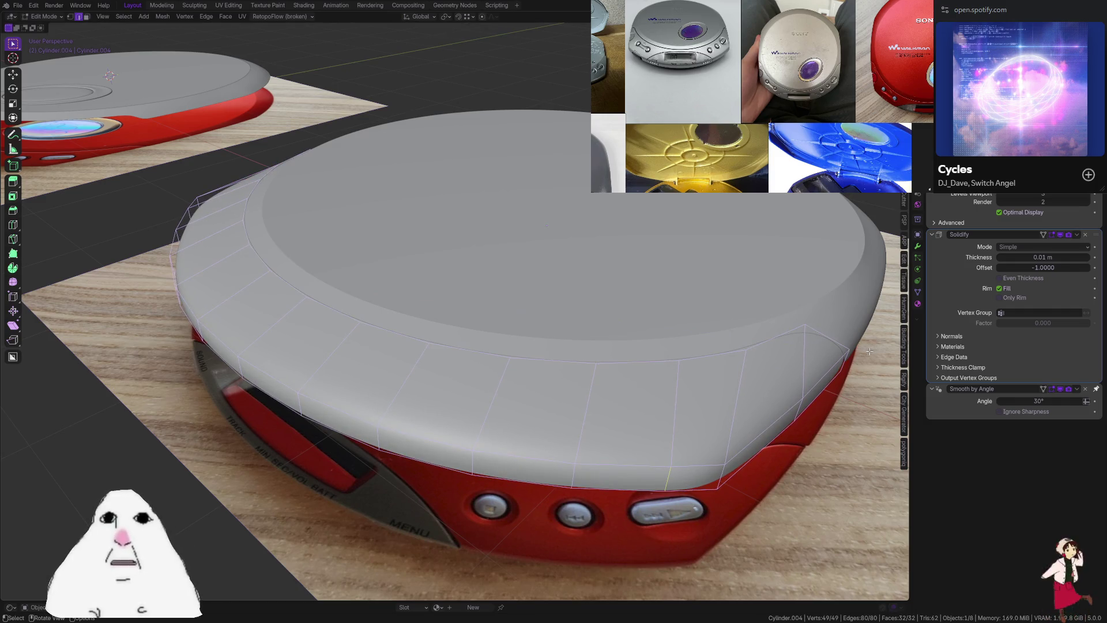
key(ctrl+z)
key(Tab)
mouse_move(619, 346)
middle_down()
mouse_move(656, 378)
mouse_move(641, 335)
mouse_move(519, 347)
mouse_move(605, 372)
middle_up()
key(Tab)
Edge-slide the ring's rim loop close to its top edge for a tighter rounded lip
alt+click(672, 354)
key(g)
key(g)
click(624, 338)
key(g)
key(g)
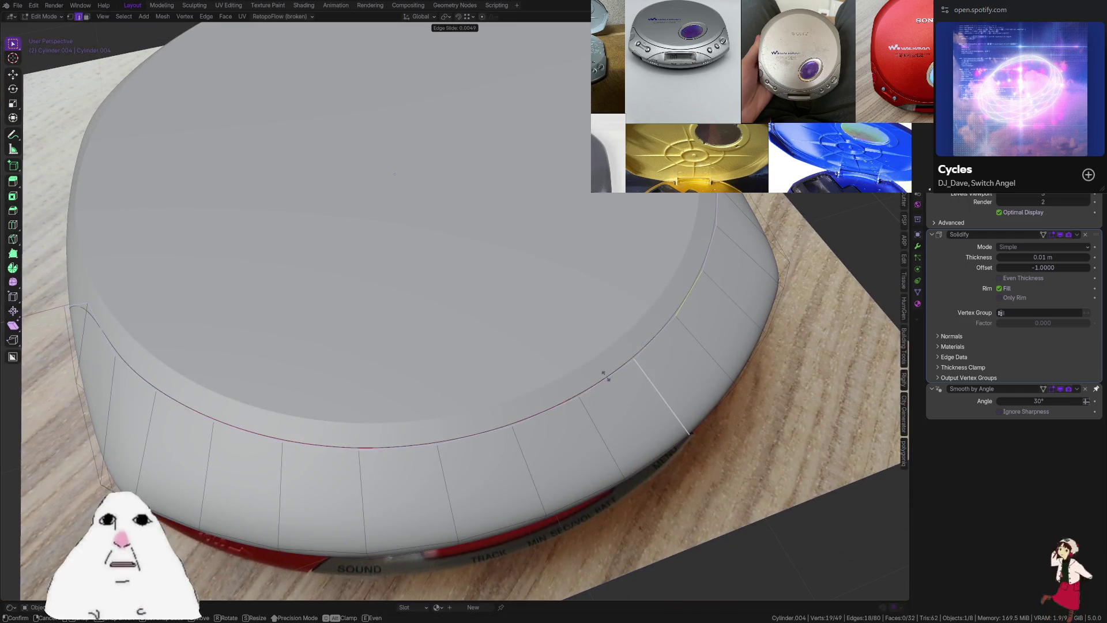
click(606, 380)
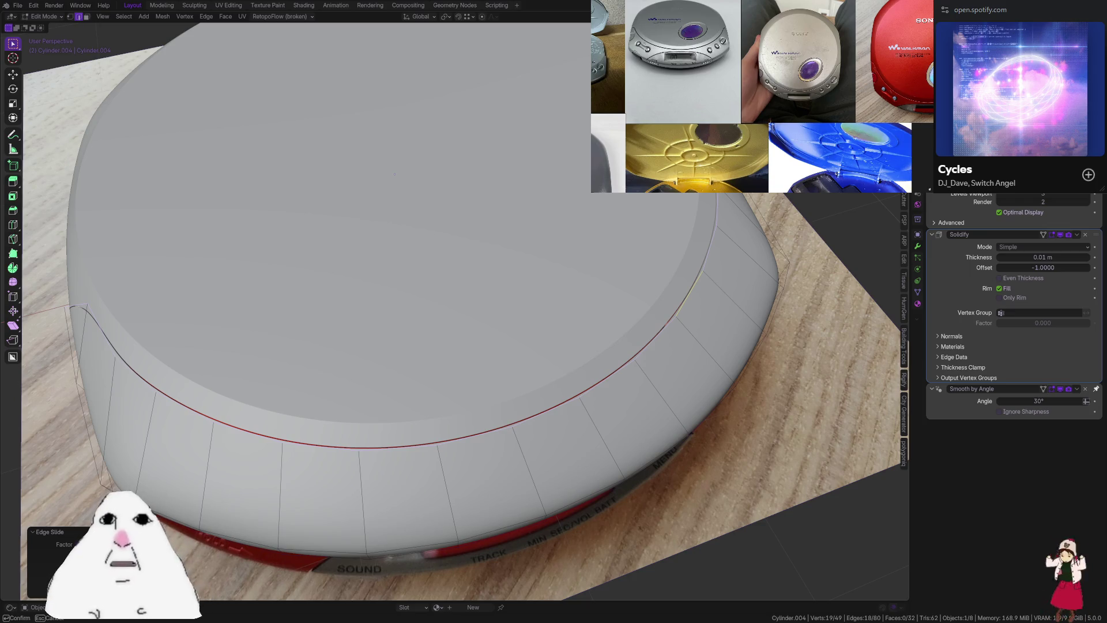
key(Escape)
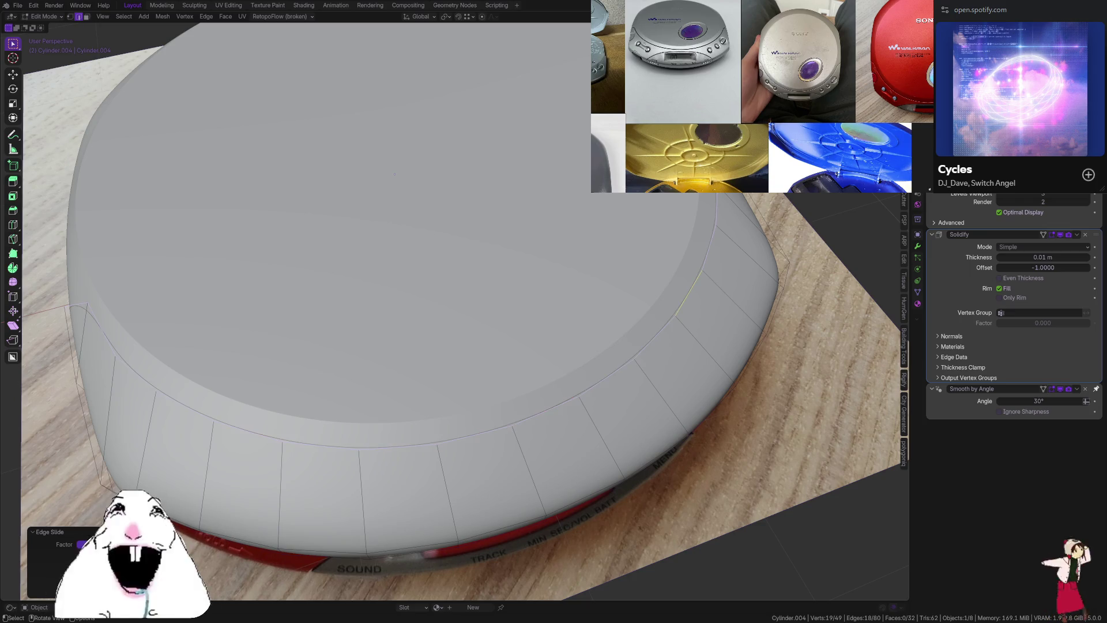
key(Return)
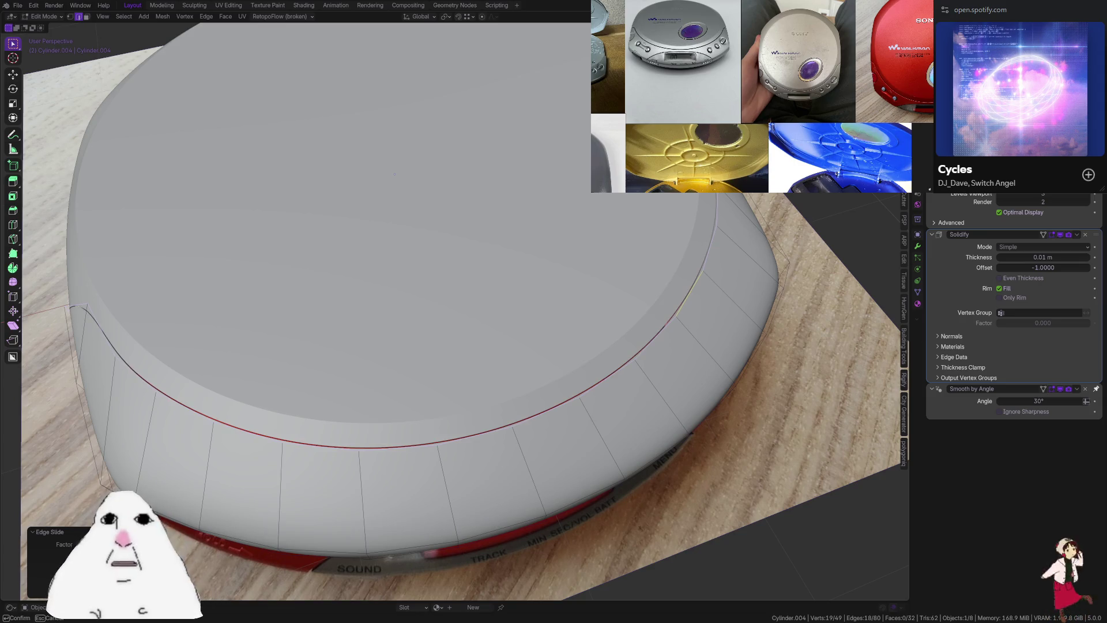
key(Return)
Return to Object Mode, view the whole player and save CD-player.blend
key(Tab)
scroll(642, 348, down, 4)
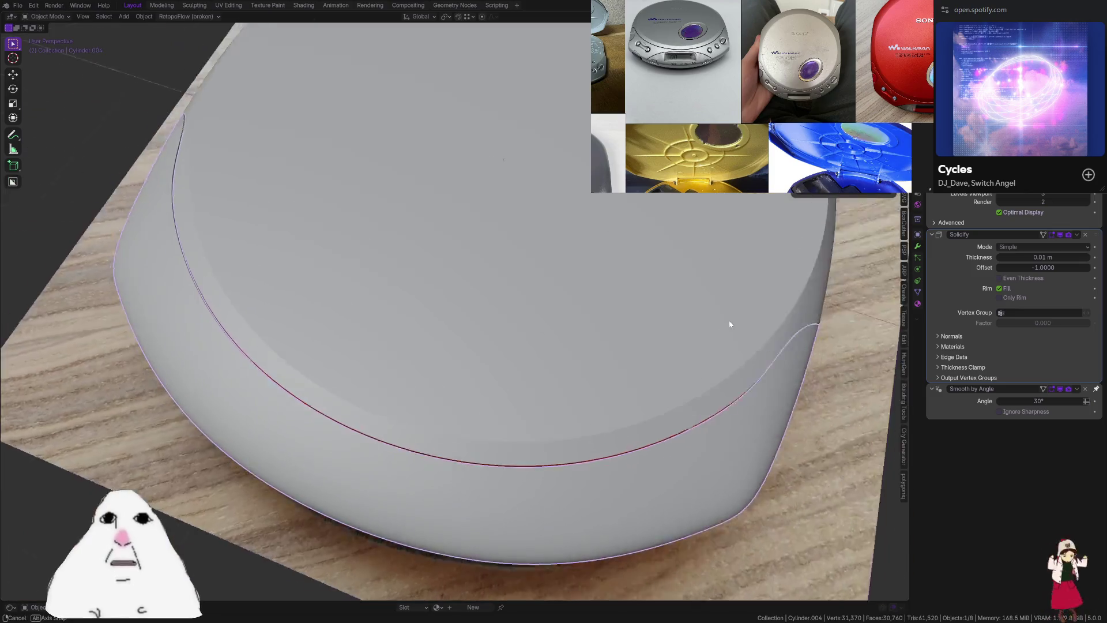
middle_drag(729, 320, 643, 289)
key(ctrl+s)
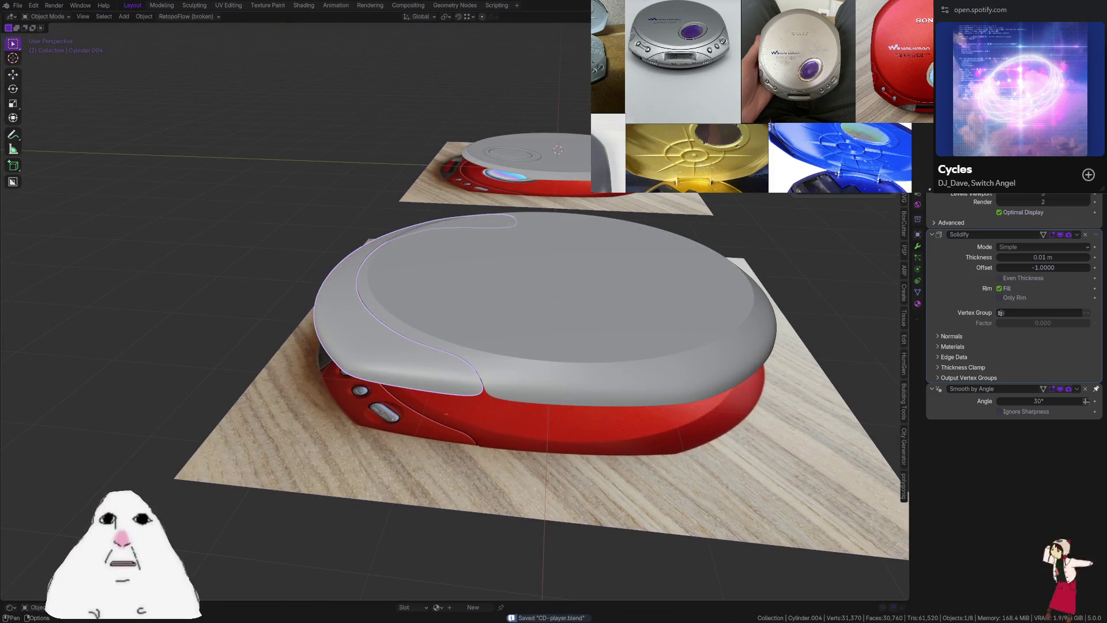
Inspect the lid alone in local view with overlays hidden, then restore overlays and enter Edit Mode
key(KP_Divide)
key(shift+alt+z)
mouse_move(600, 260)
middle_down()
mouse_move(586, 324)
mouse_move(657, 289)
mouse_move(610, 291)
middle_up()
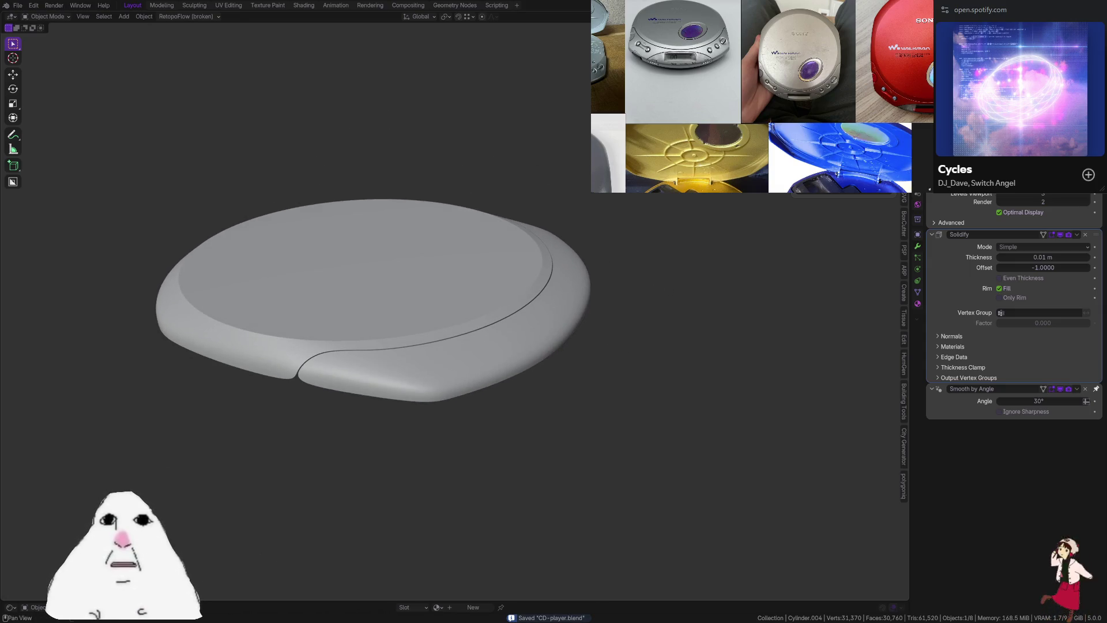
key(KP_Divide)
middle_drag(621, 224, 586, 216)
key(shift+alt+z)
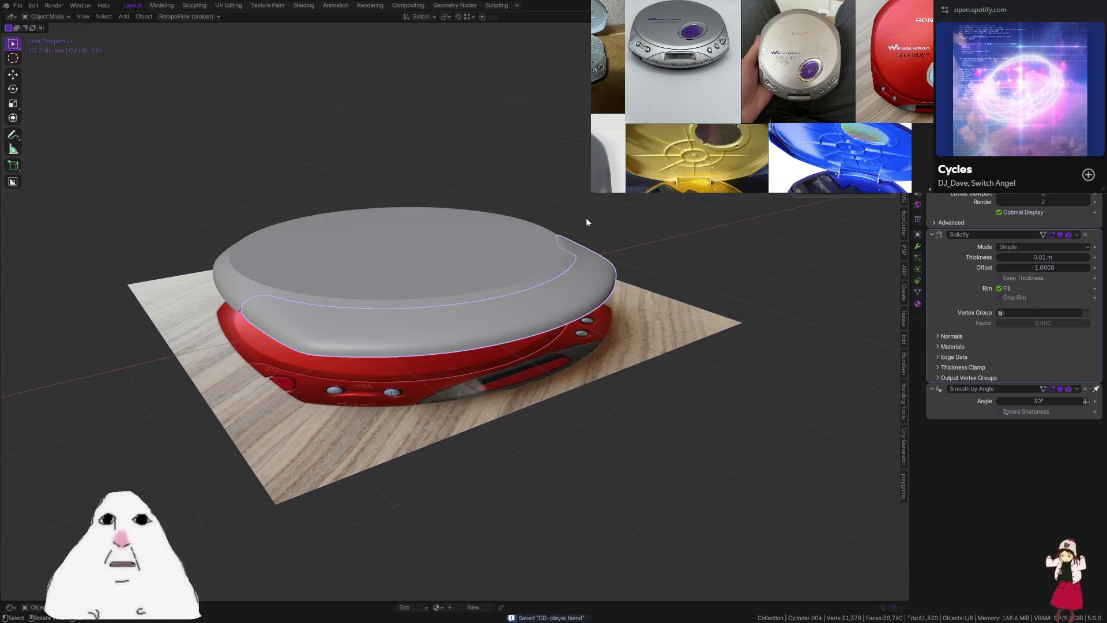
key(Tab)
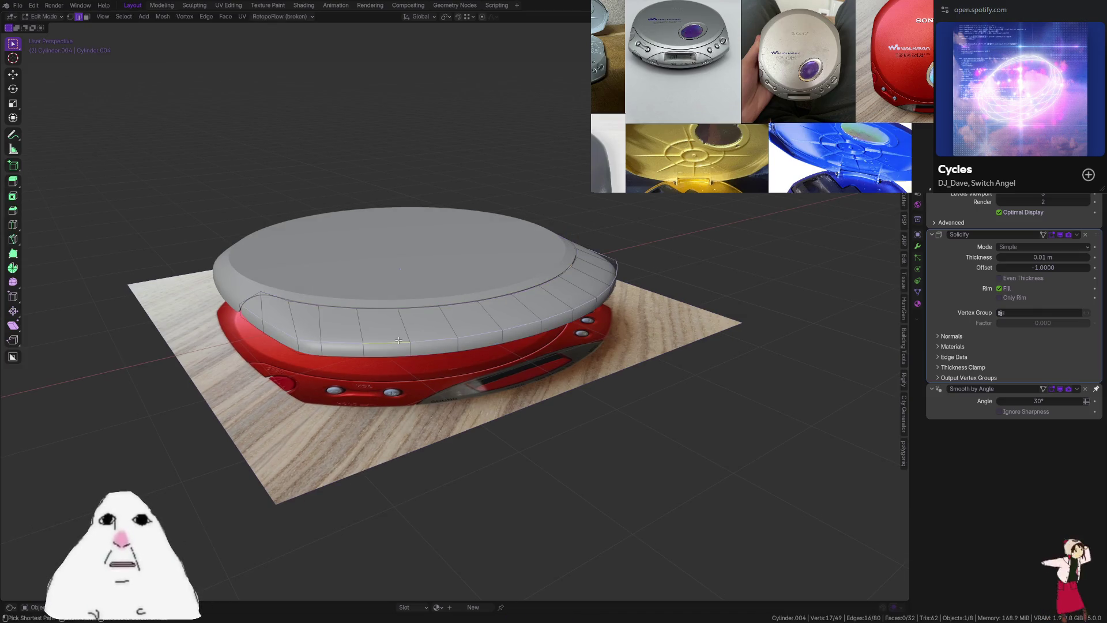
Undo the edge dissolve, pick a shortest-path edge ring on the lid front and slide it
key(ctrl+x)
key(ctrl+z)
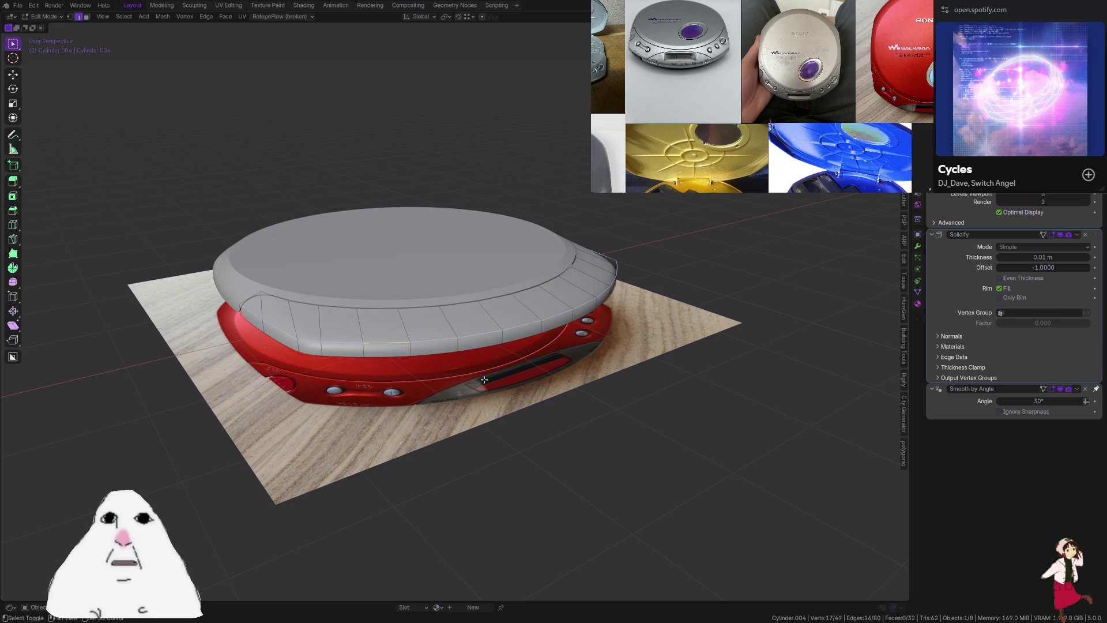
click(309, 341)
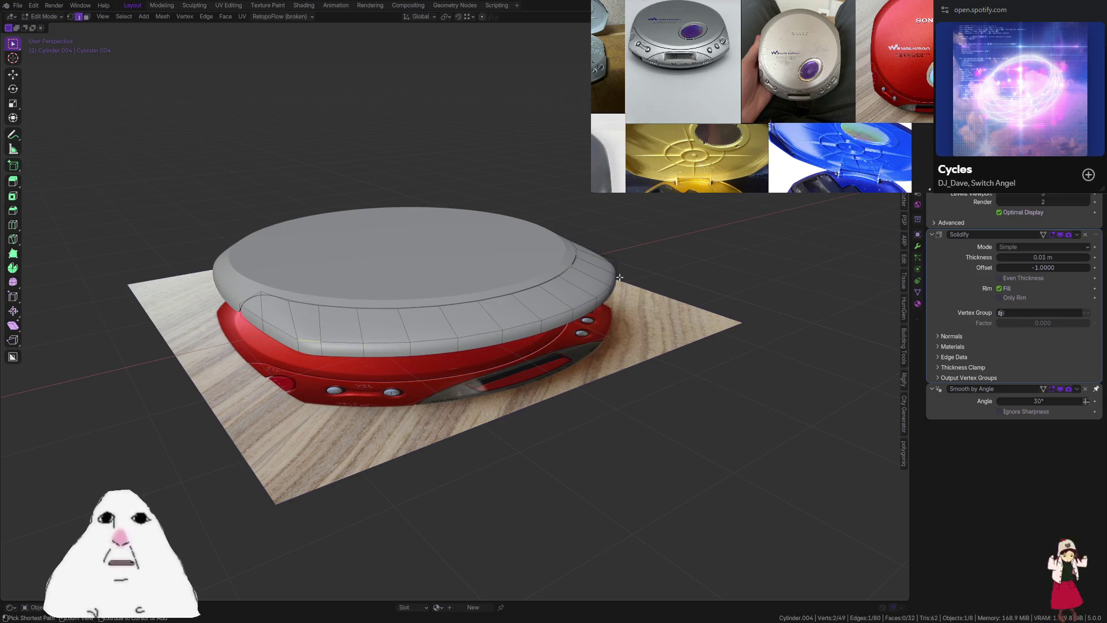
middle_drag(309, 341, 554, 292)
ctrl+click(614, 345)
key(g)
key(g)
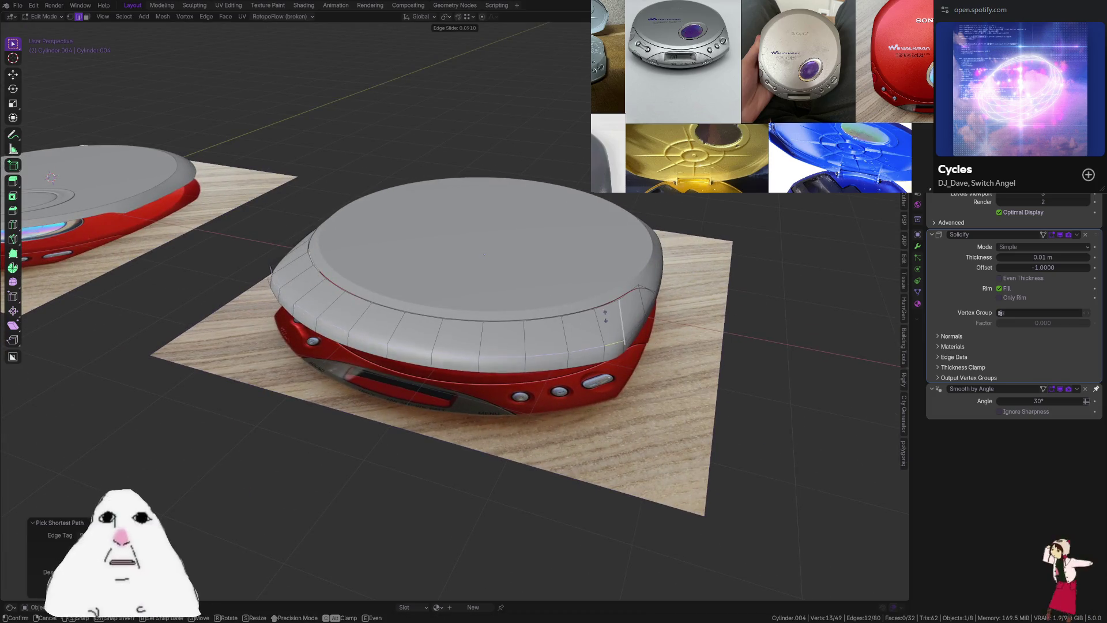
click(606, 296)
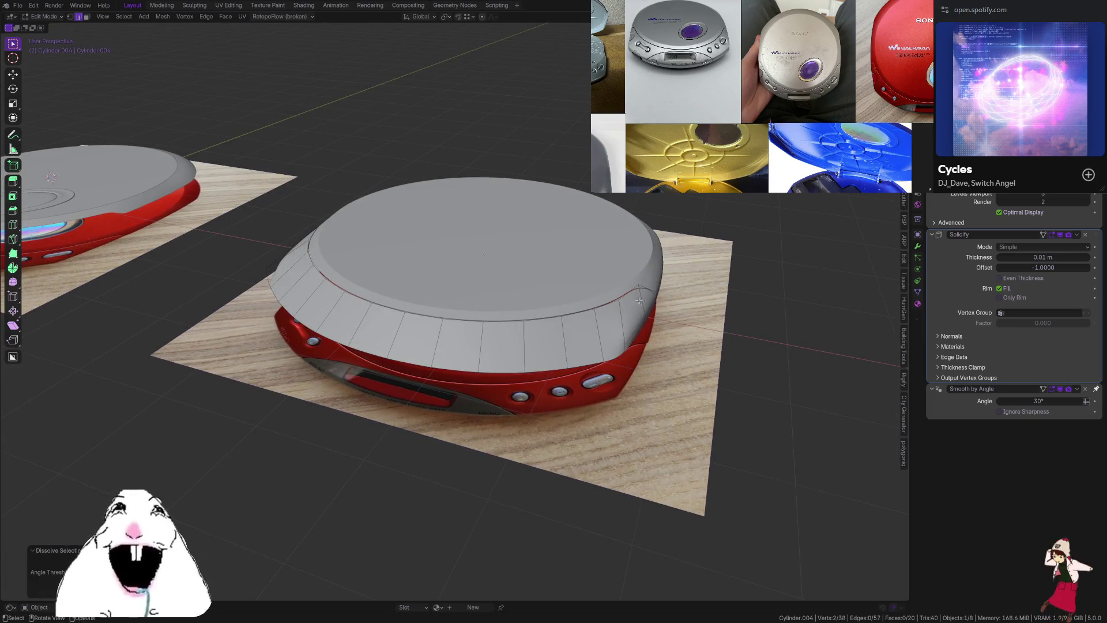
Edge-slide the ring twice more toward the display area
middle_drag(640, 303, 630, 297)
key(g)
key(g)
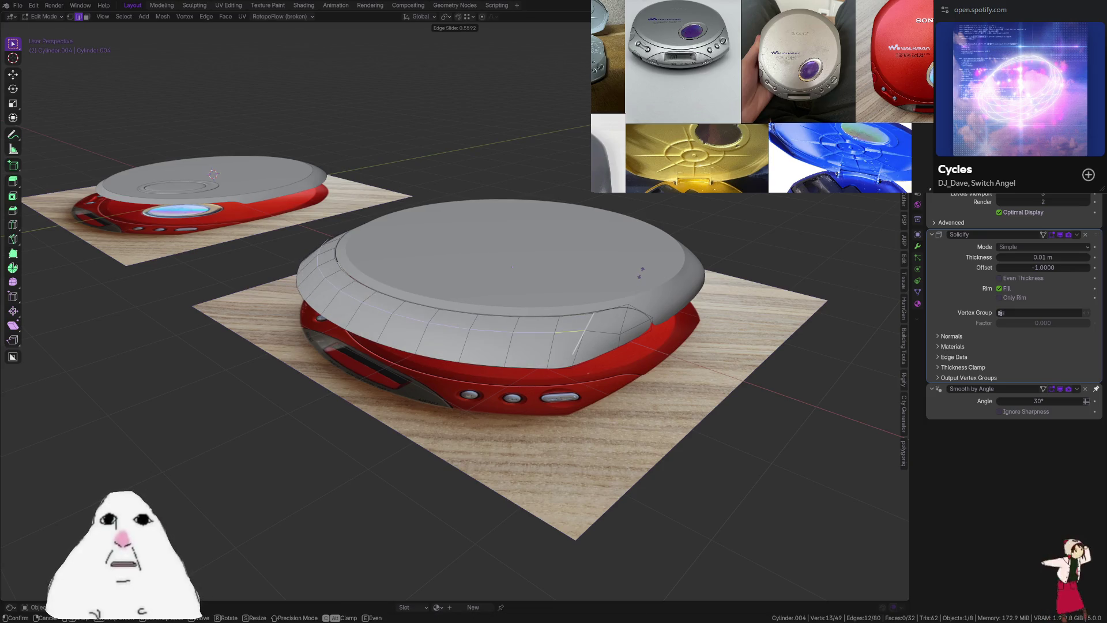
click(641, 271)
key(g)
key(g)
click(675, 222)
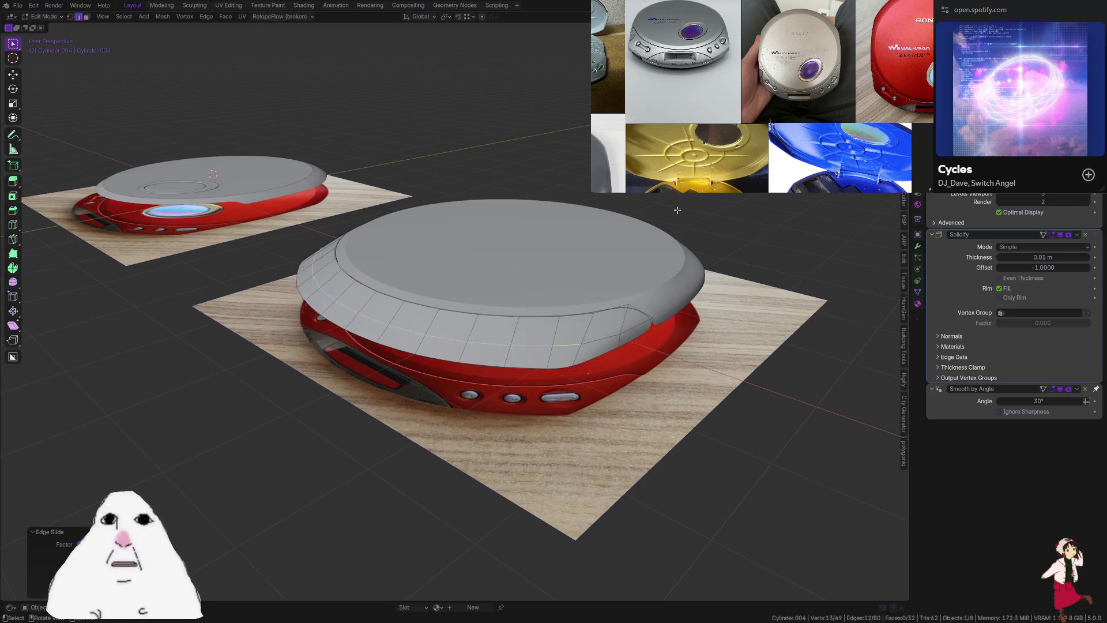
middle_drag(677, 210, 612, 203)
Move the edge ring along Y, slide it once more, then check it from Top view
key(g)
key(y)
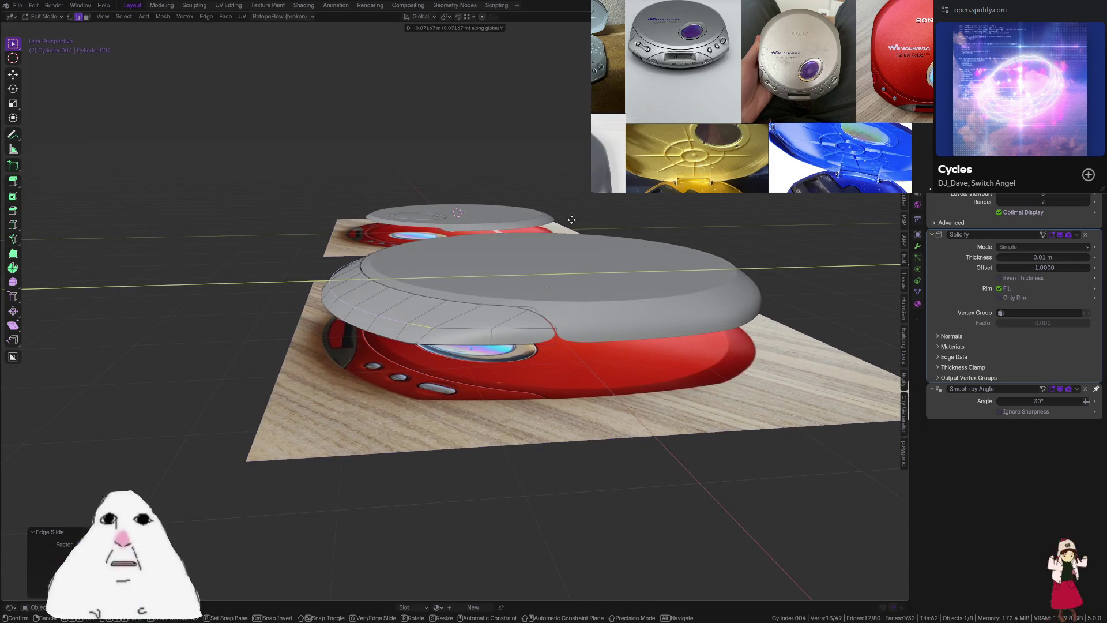
click(571, 220)
key(g)
key(g)
key(Return)
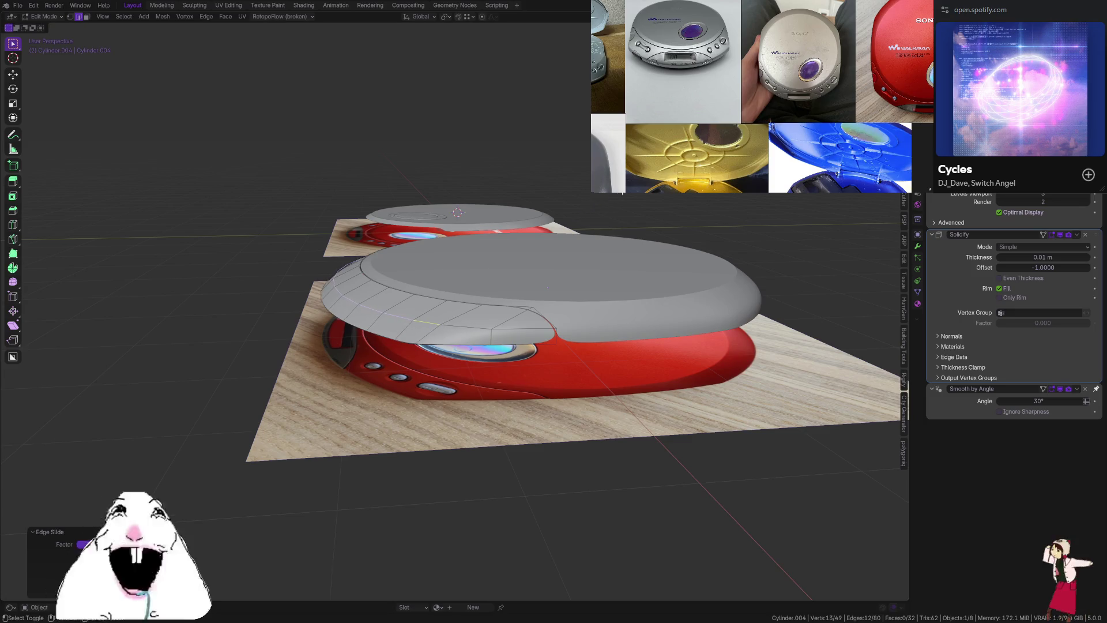
key(Tab)
mouse_move(513, 231)
middle_down()
mouse_move(659, 241)
mouse_move(687, 257)
mouse_move(687, 235)
mouse_move(619, 292)
middle_up()
key(Tab)
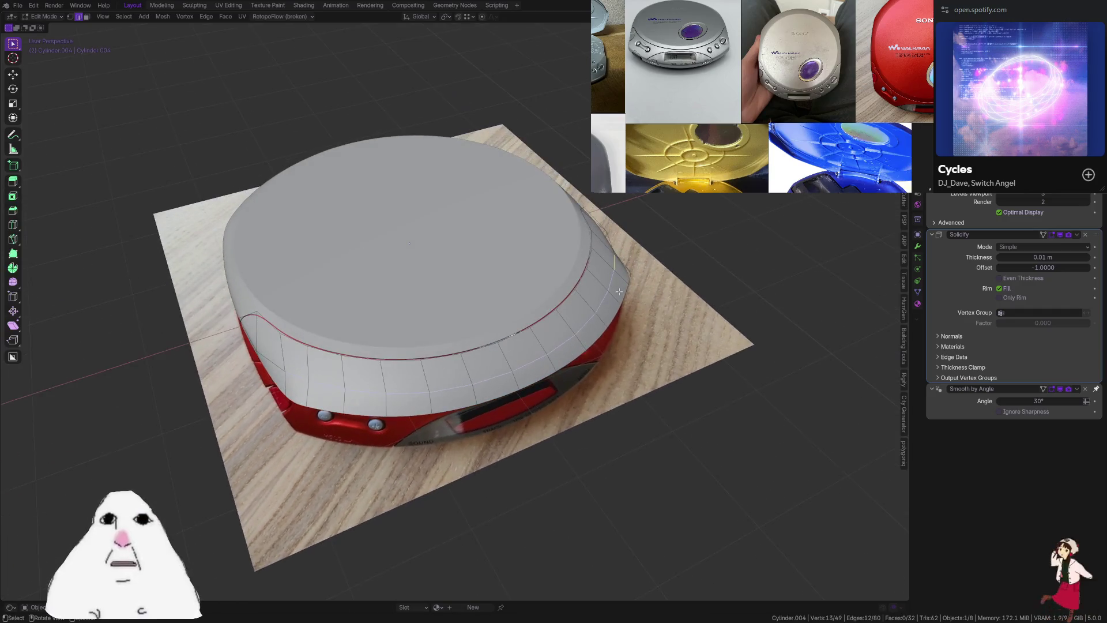
key(KP_7)
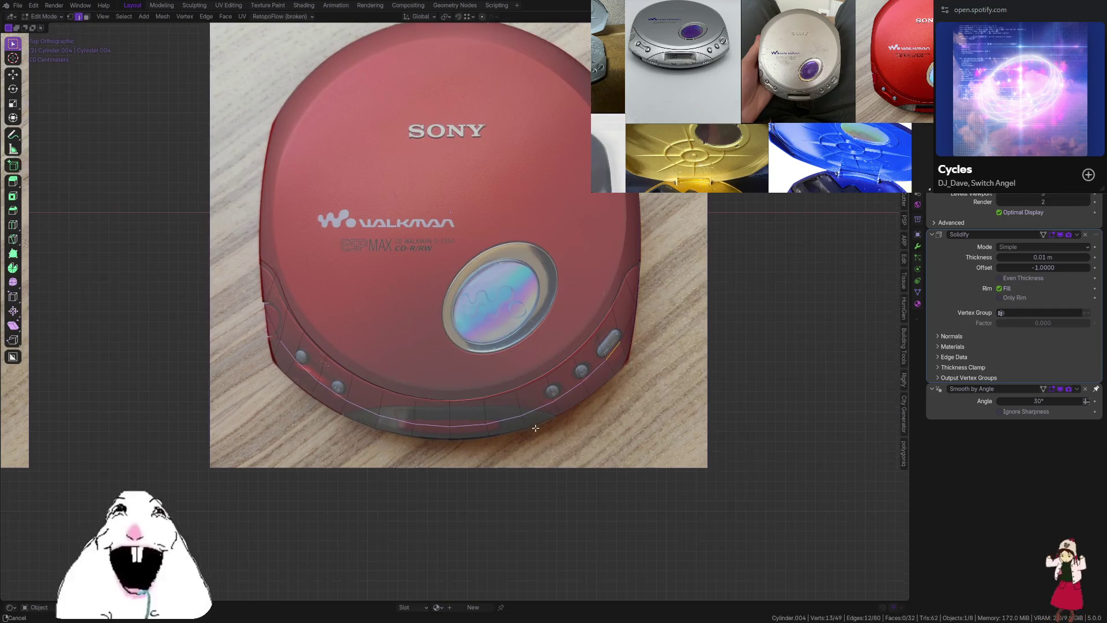
Make an initial knife cut across the lid's rim faces
scroll(597, 332, up, 5)
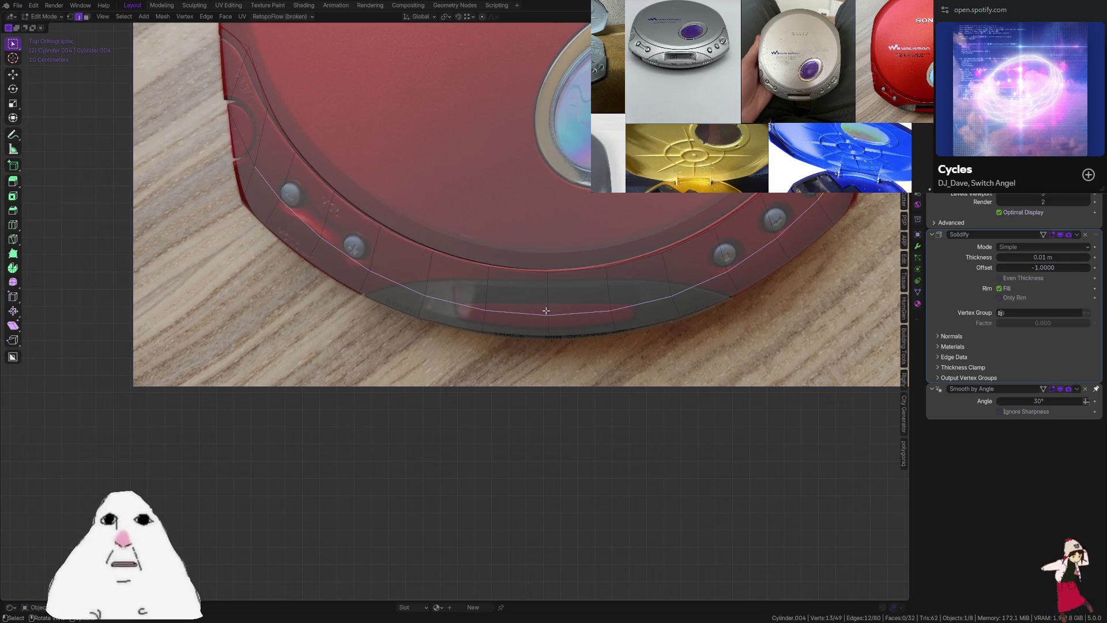
key(k)
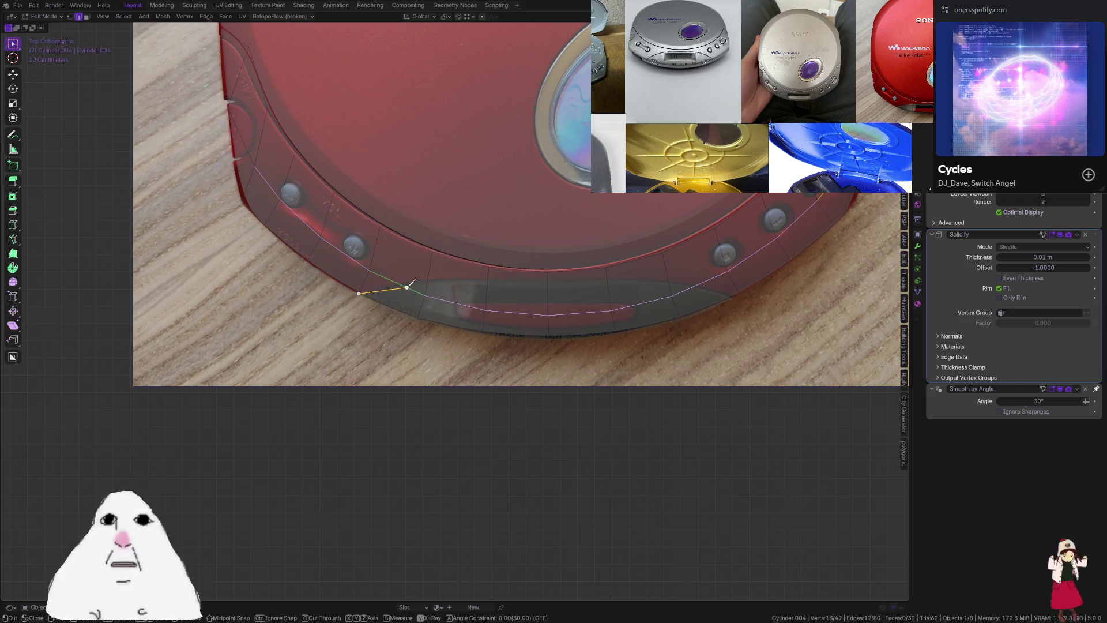
key(Return)
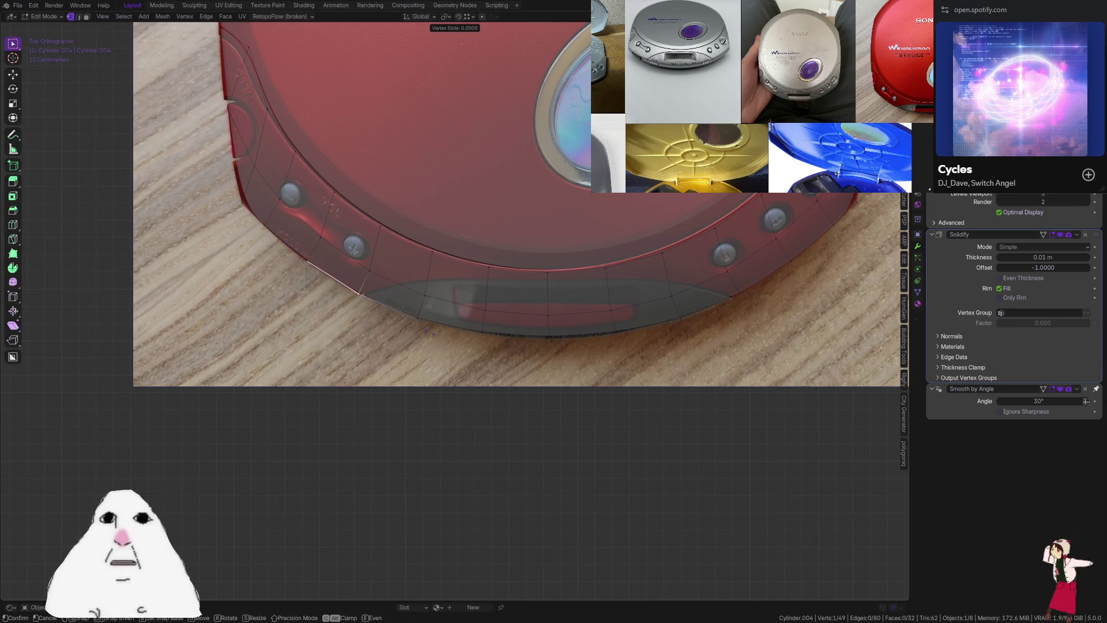
scroll(354, 321, up, 5)
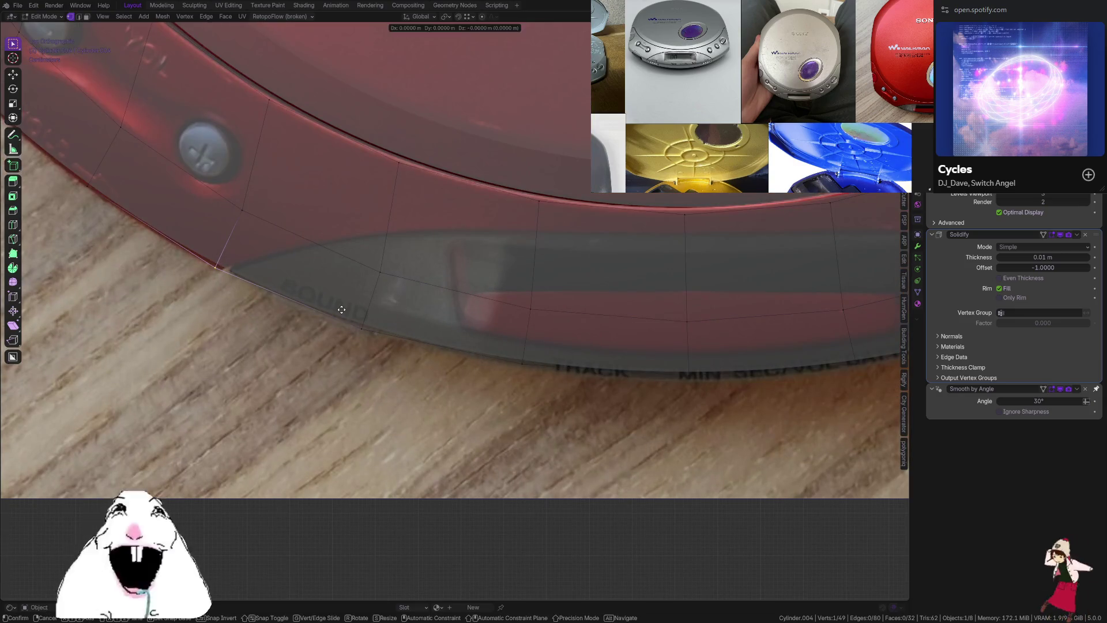
scroll(317, 303, down, 3)
Knife-cut five points along the display window's top curve from the lid's left edge to its centre
key(k)
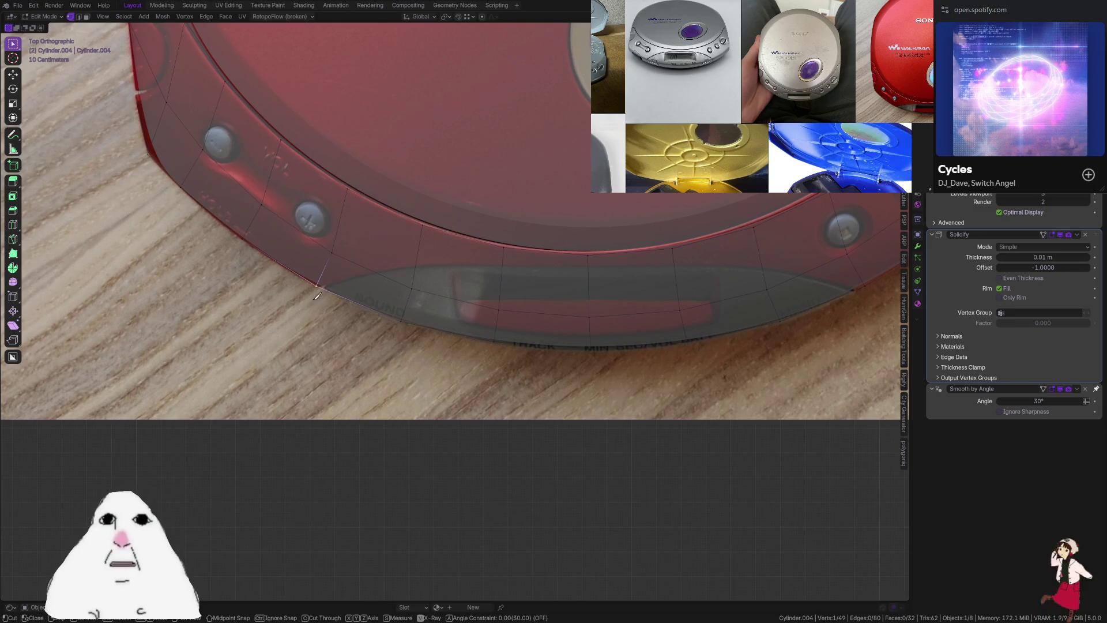
click(317, 285)
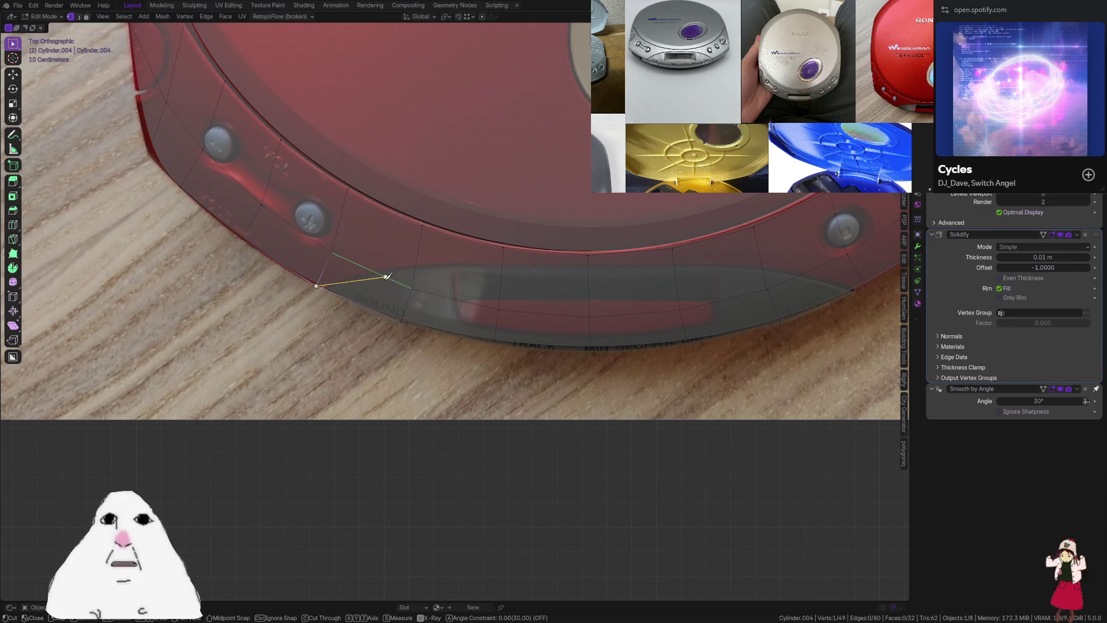
click(375, 272)
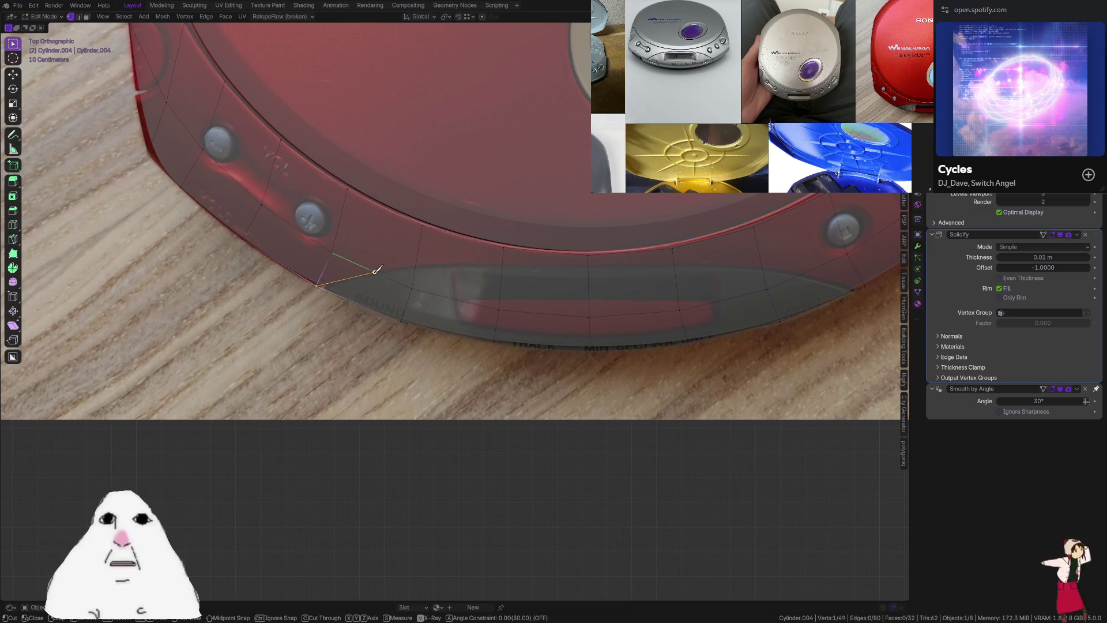
click(416, 265)
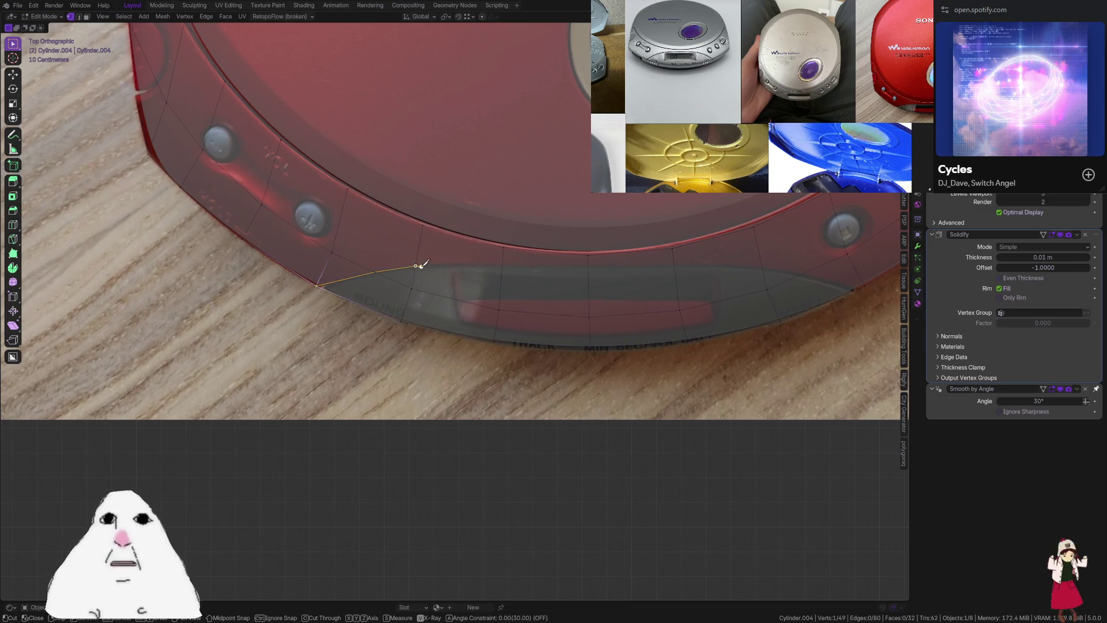
click(502, 265)
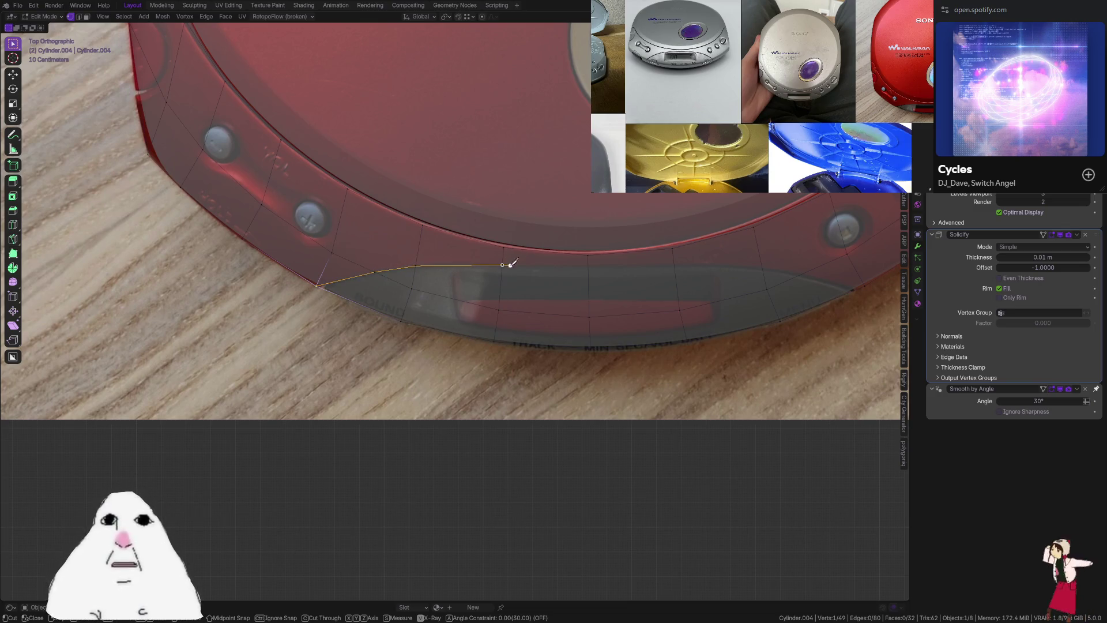
click(588, 262)
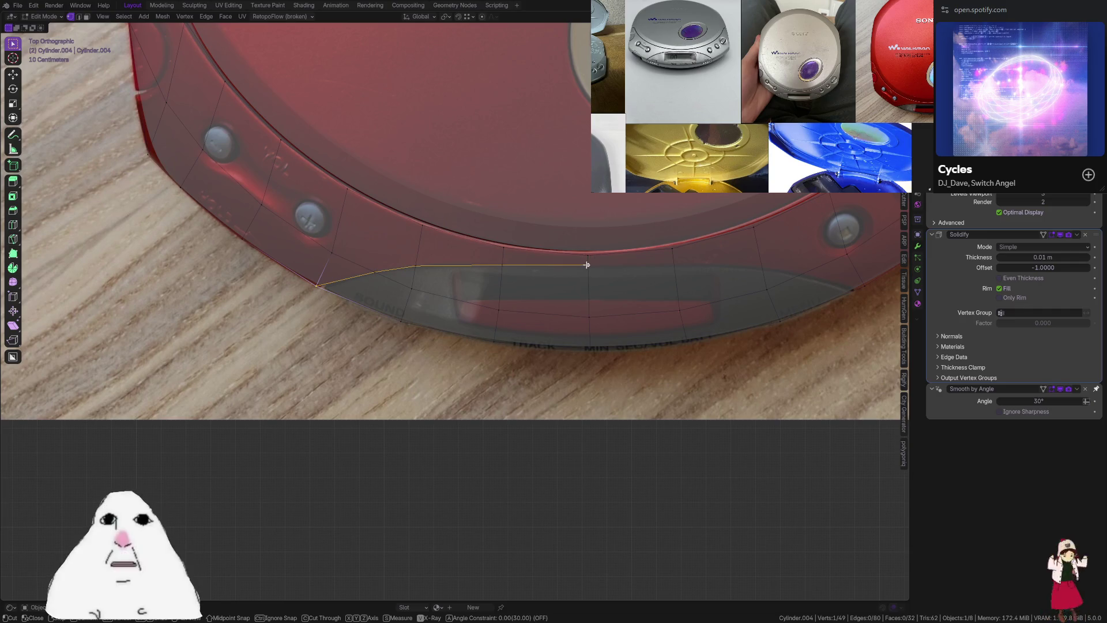
key(Return)
scroll(606, 275, down, 4)
shift+middle_drag(605, 275, 569, 255)
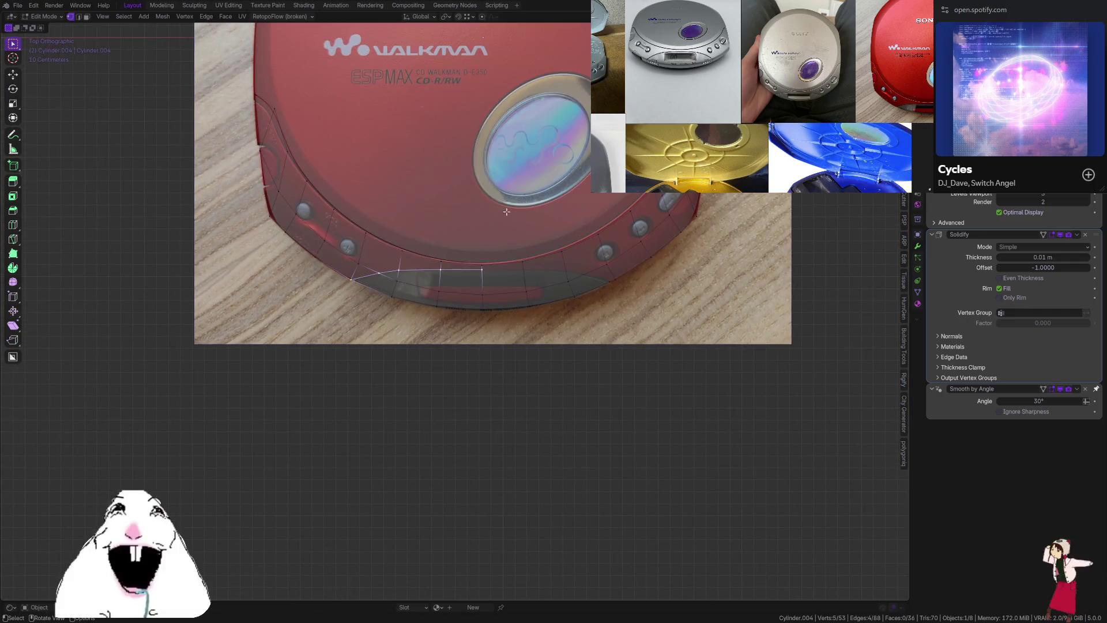
Delete the lid's right-half vertices and add a Mirror modifier at the top of the stack
drag(492, 84, 779, 435)
key(x)
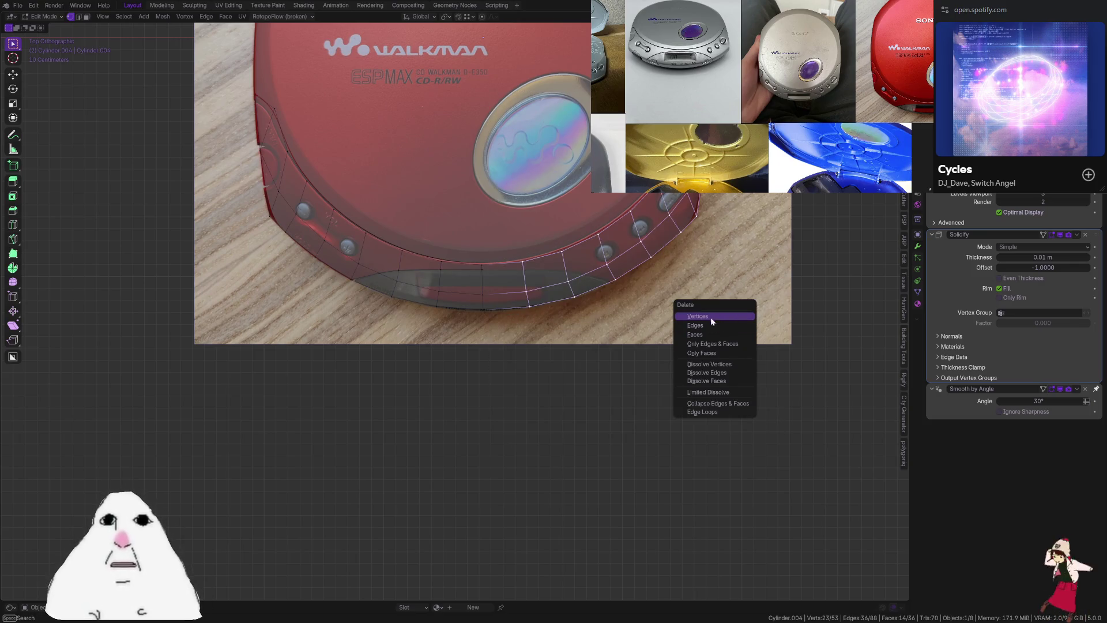
click(705, 312)
key(Tab)
key(shift+a)
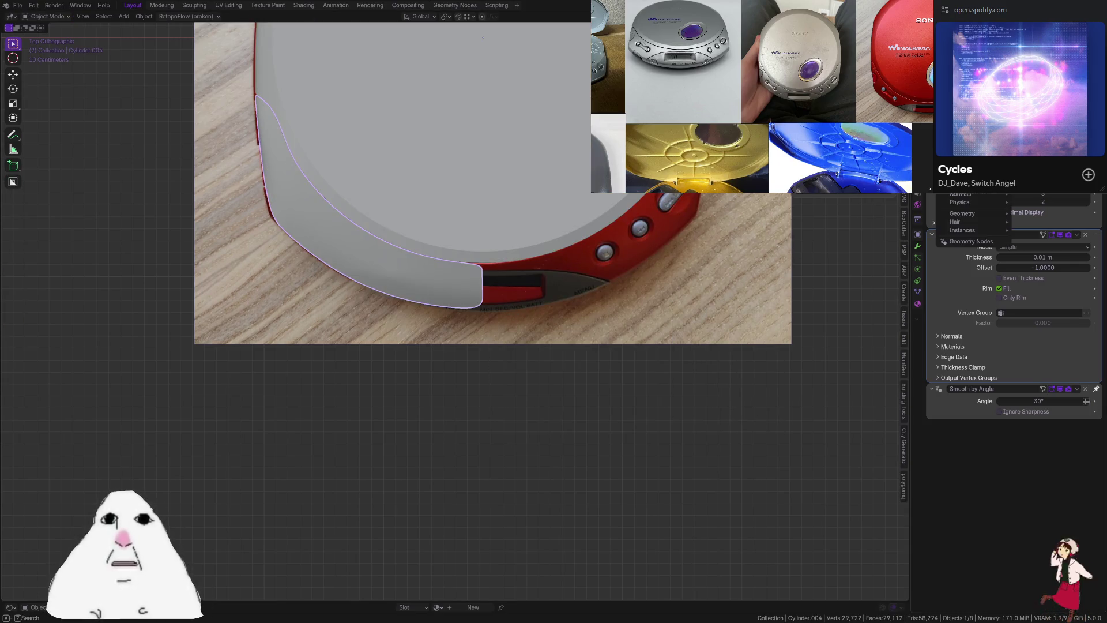
text(mirror)
key(Return)
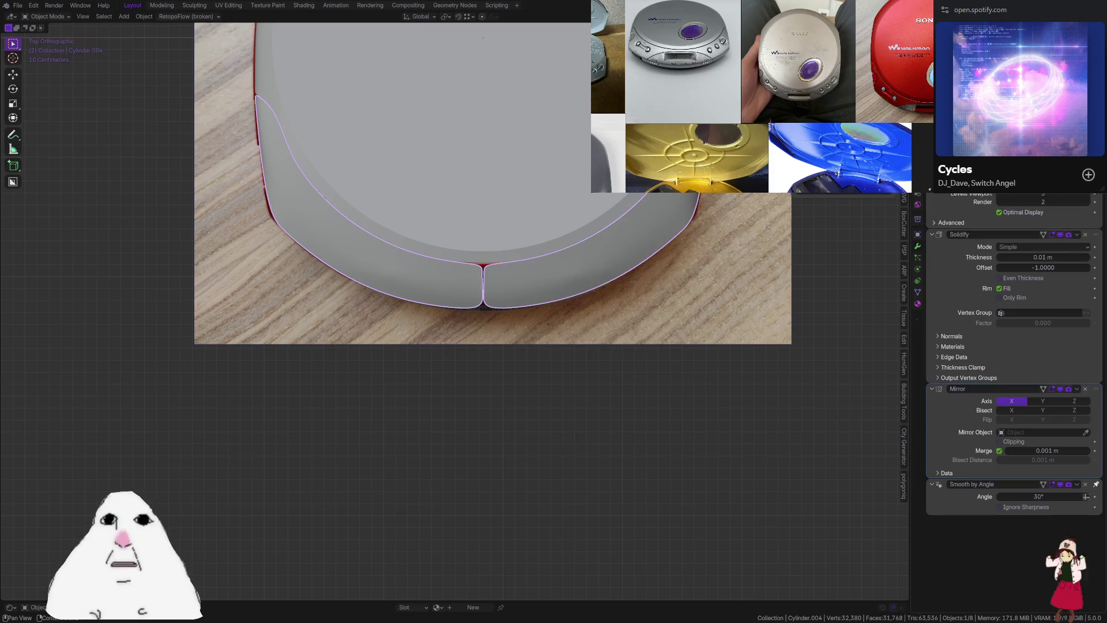
mouse_move(1096, 389)
mouse_down()
mouse_move(1027, 248)
mouse_move(964, 196)
mouse_up()
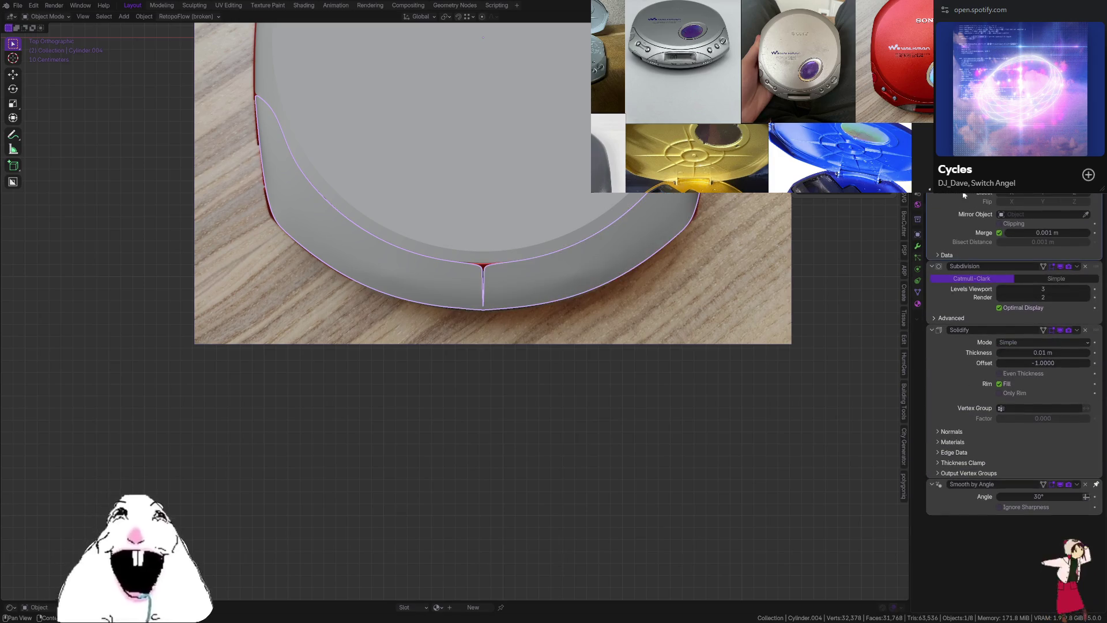
Select the centre notch's edge vertices in see-through view over the reference
key(Tab)
key(alt+z)
scroll(485, 248, up, 3)
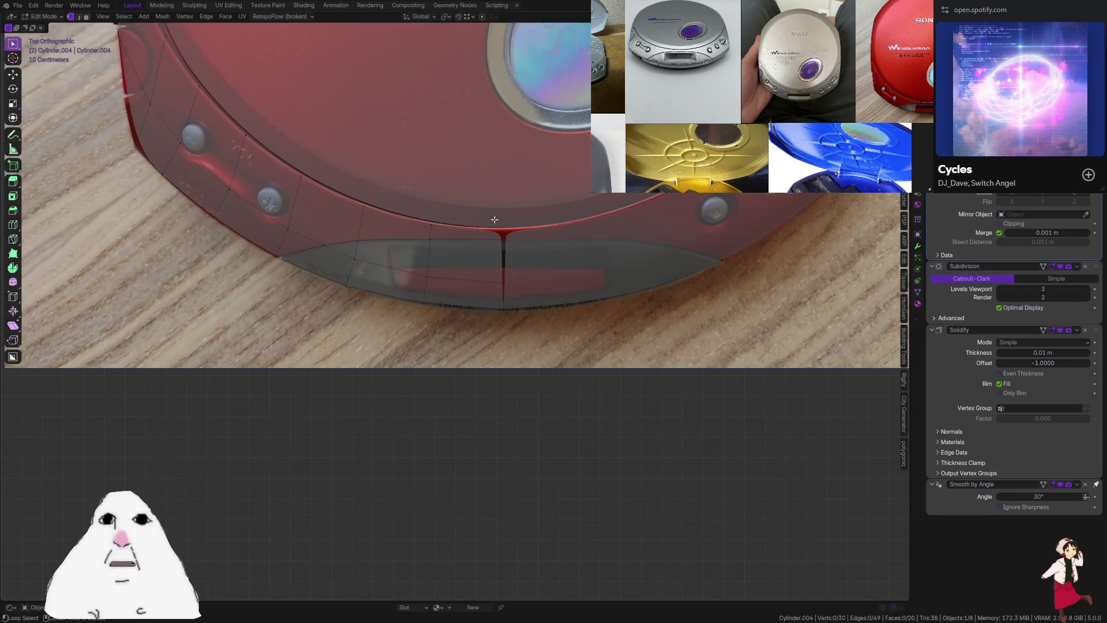
drag(489, 219, 558, 351)
key(alt+z)
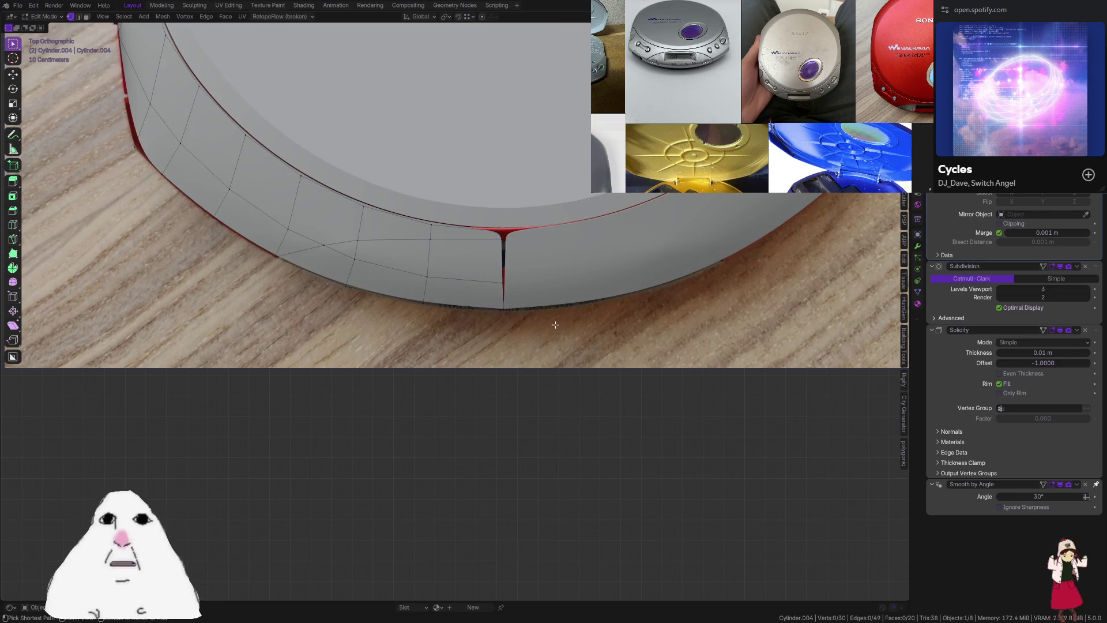
key(Tab)
key(Tab)
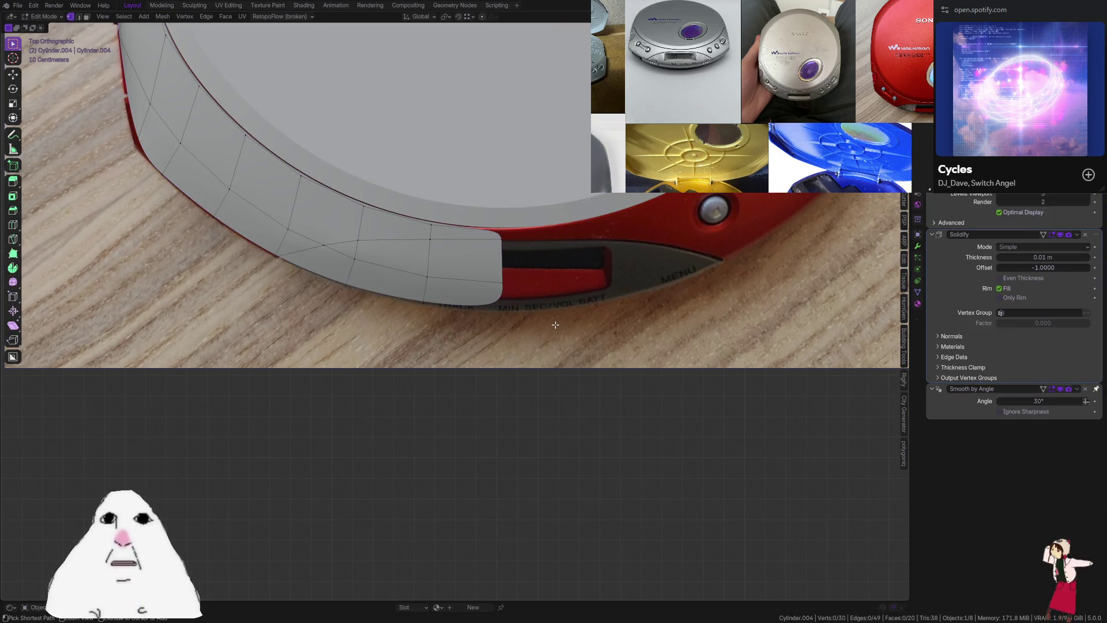
key(alt+z)
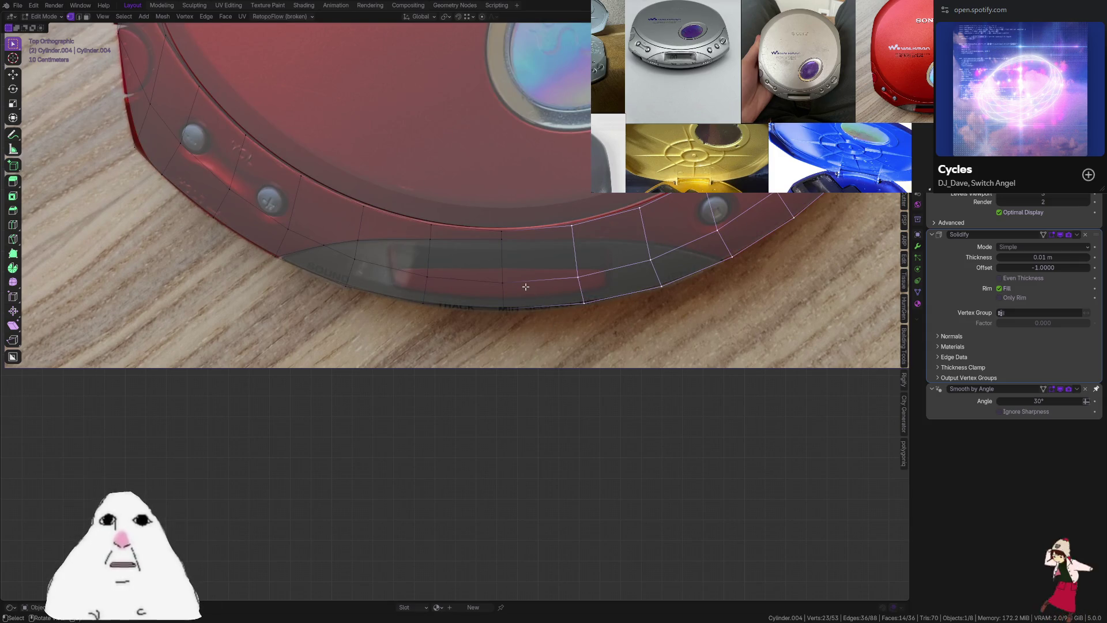
key(Tab)
key(Tab)
key(Tab)
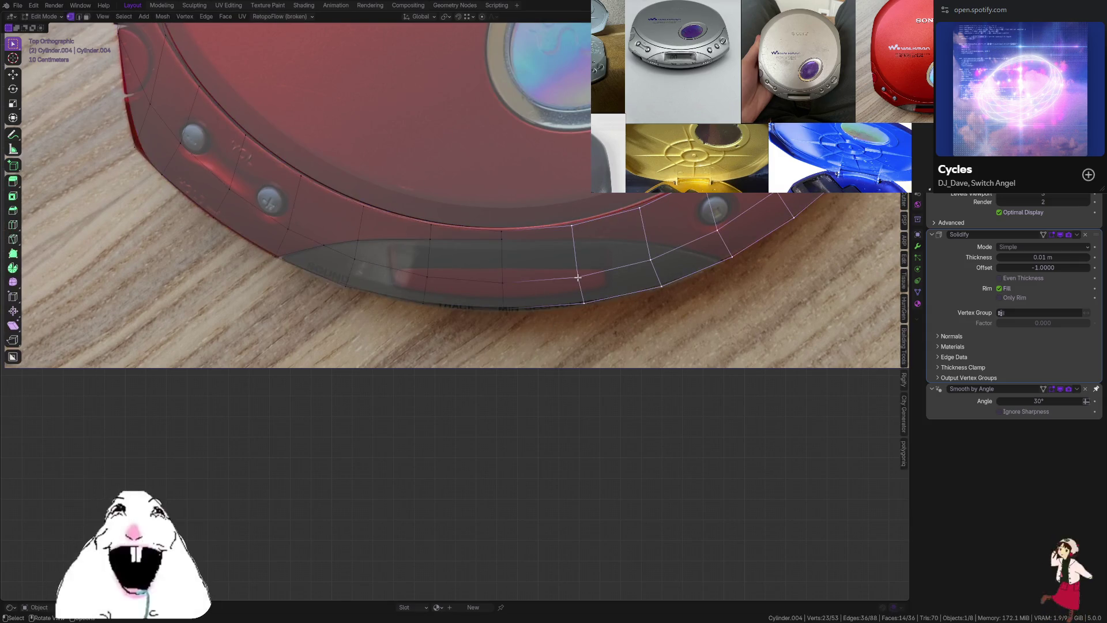
scroll(571, 279, down, 10)
key(Tab)
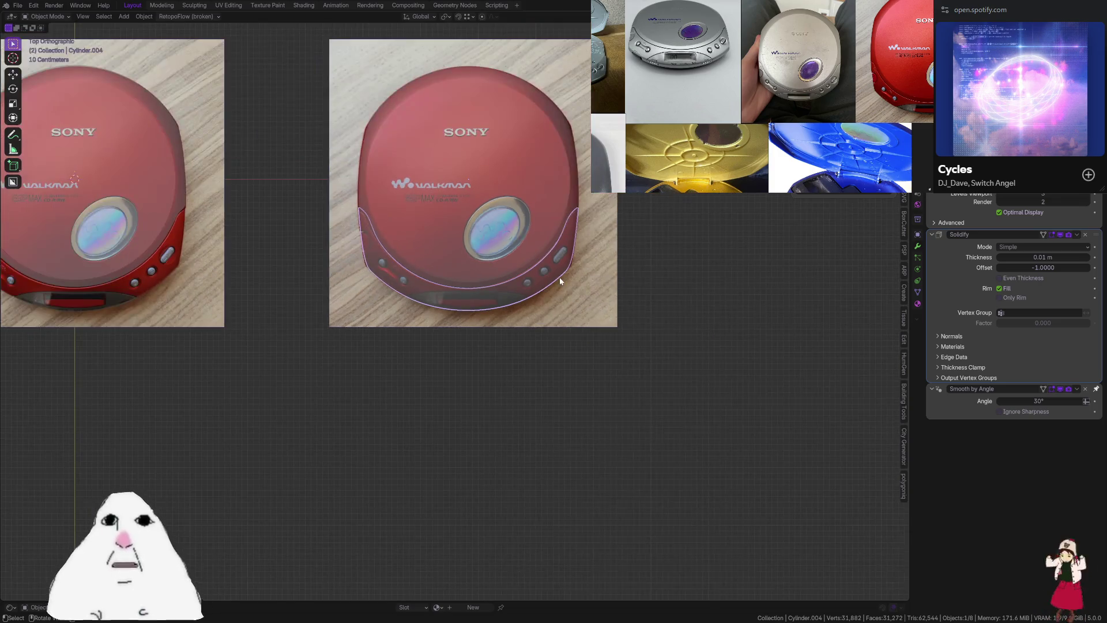
scroll(559, 277, up, 2)
Re-add the Mirror modifier and delete the selected centre rim vertices
key(shift+a)
text(mirror)
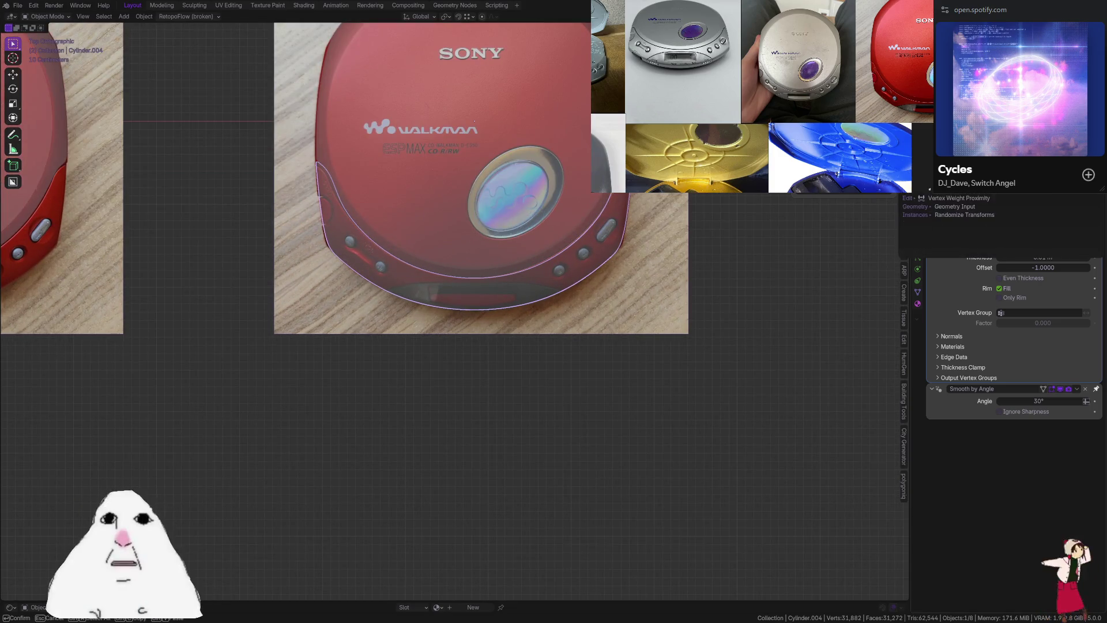
key(Return)
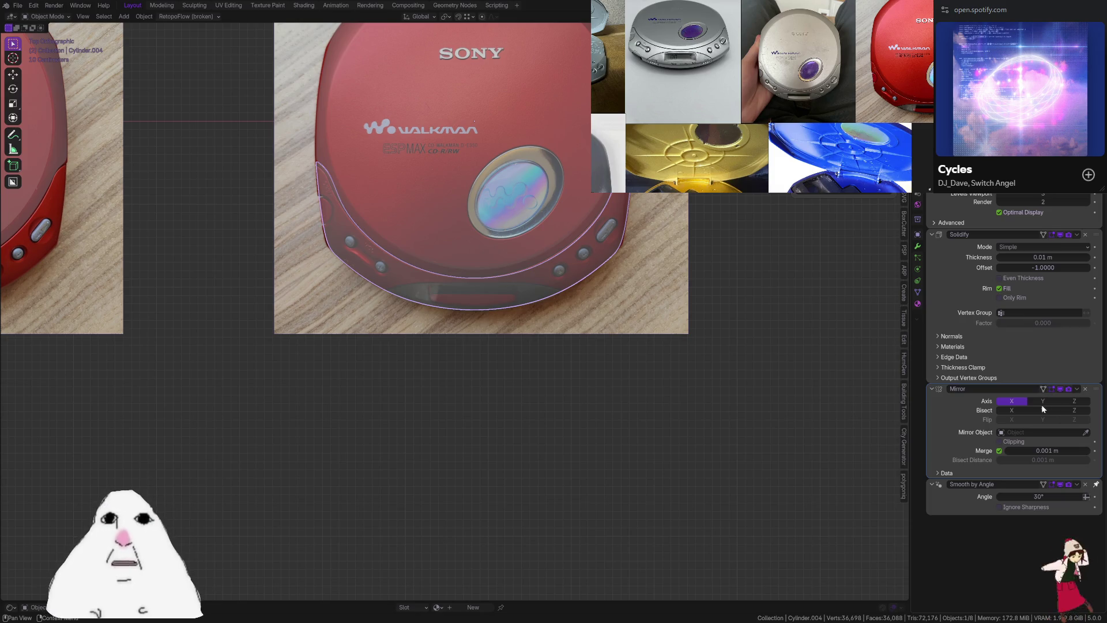
click(1021, 401)
click(1021, 400)
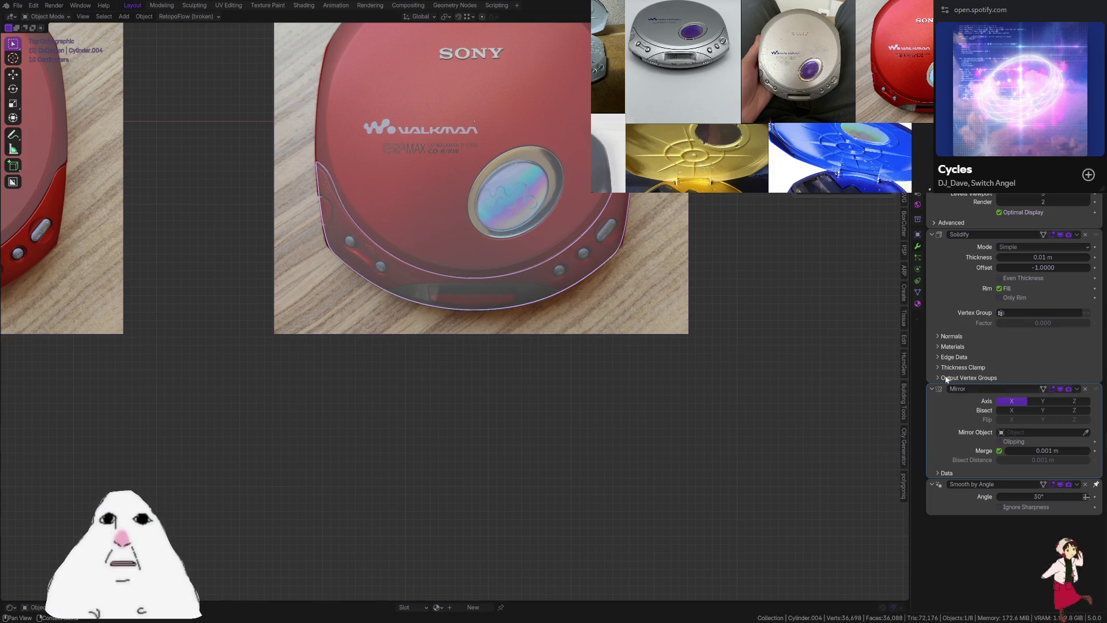
key(alt+z)
key(Tab)
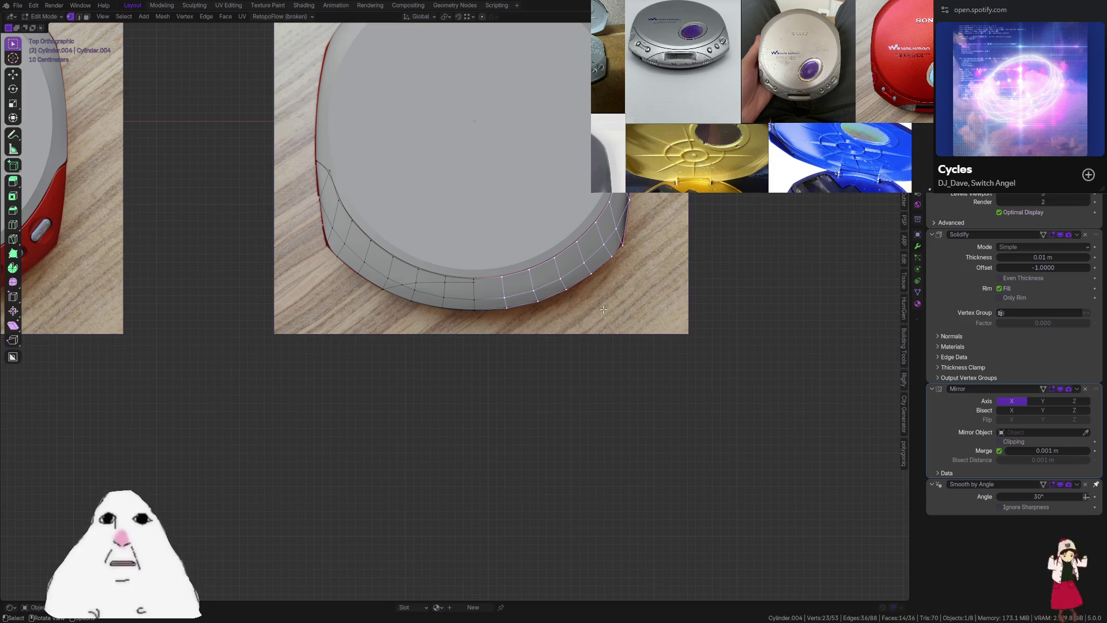
key(x)
click(546, 254)
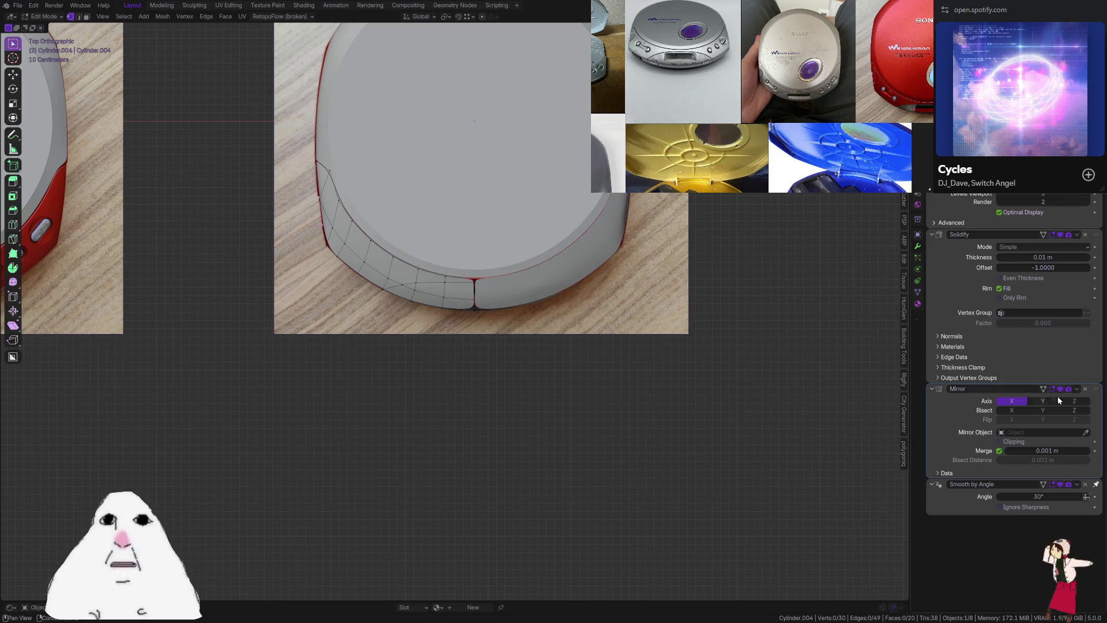
scroll(1080, 323, up, 4)
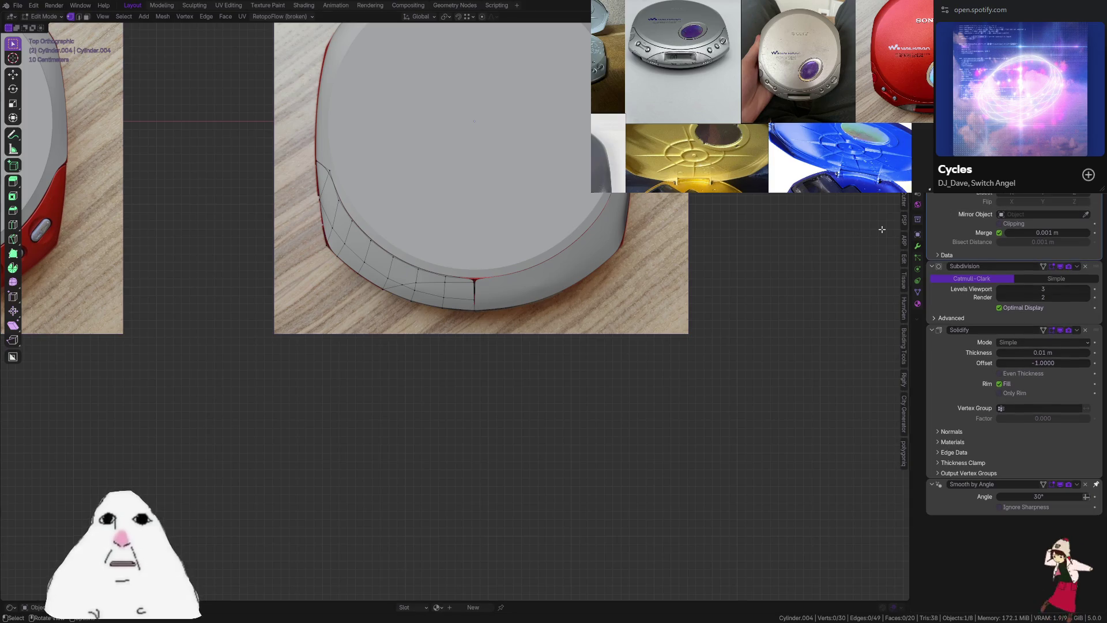
scroll(493, 262, up, 4)
Step the Mirror modifier's merge distance up from 0.001 m to 0.022 m to close the seam
key(Tab)
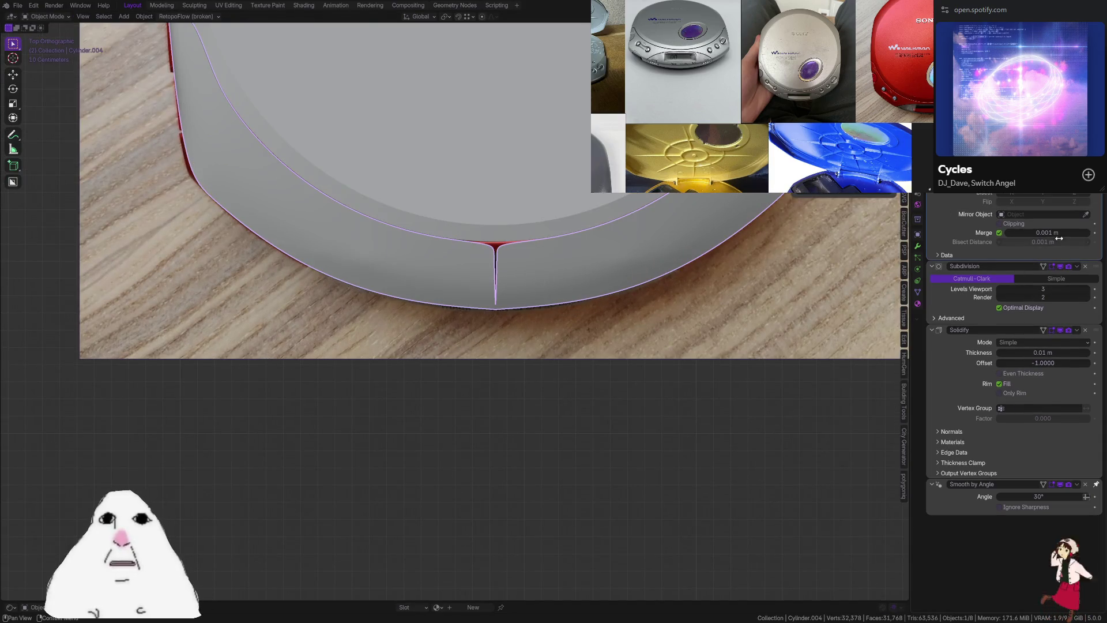
click(1087, 235)
click(1087, 236)
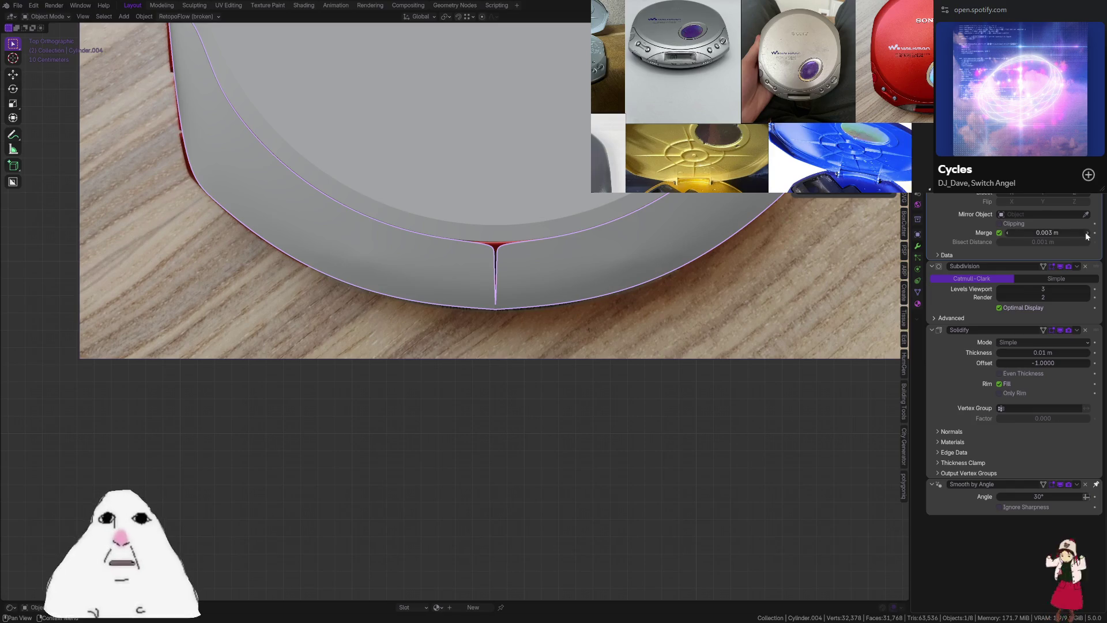
click(1089, 234)
click(1089, 235)
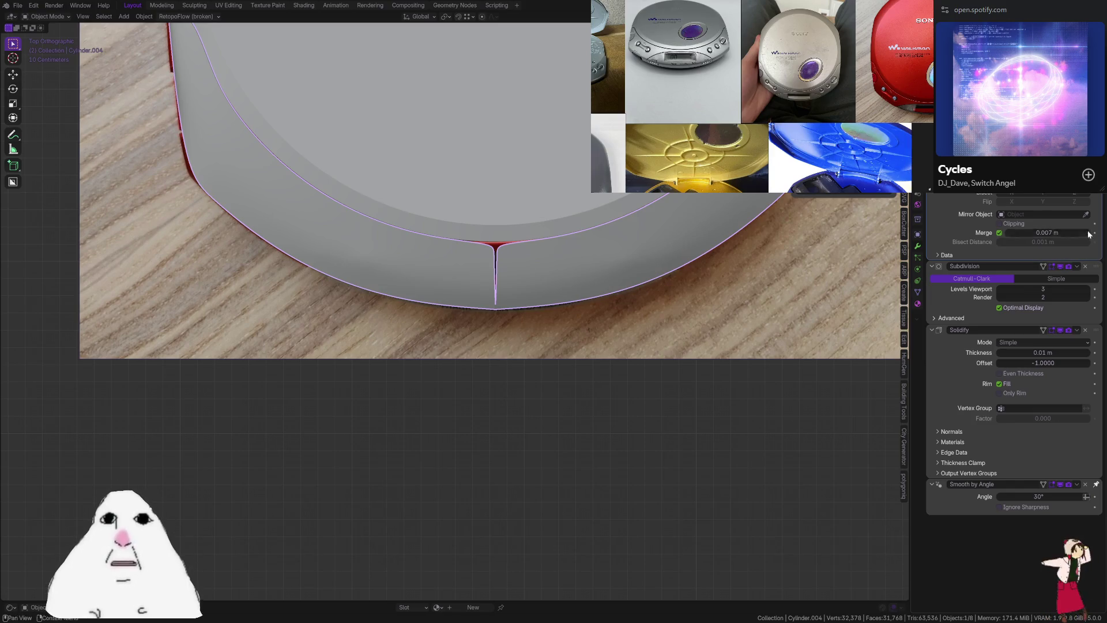
click(1089, 234)
click(1089, 234)
click(1089, 234)
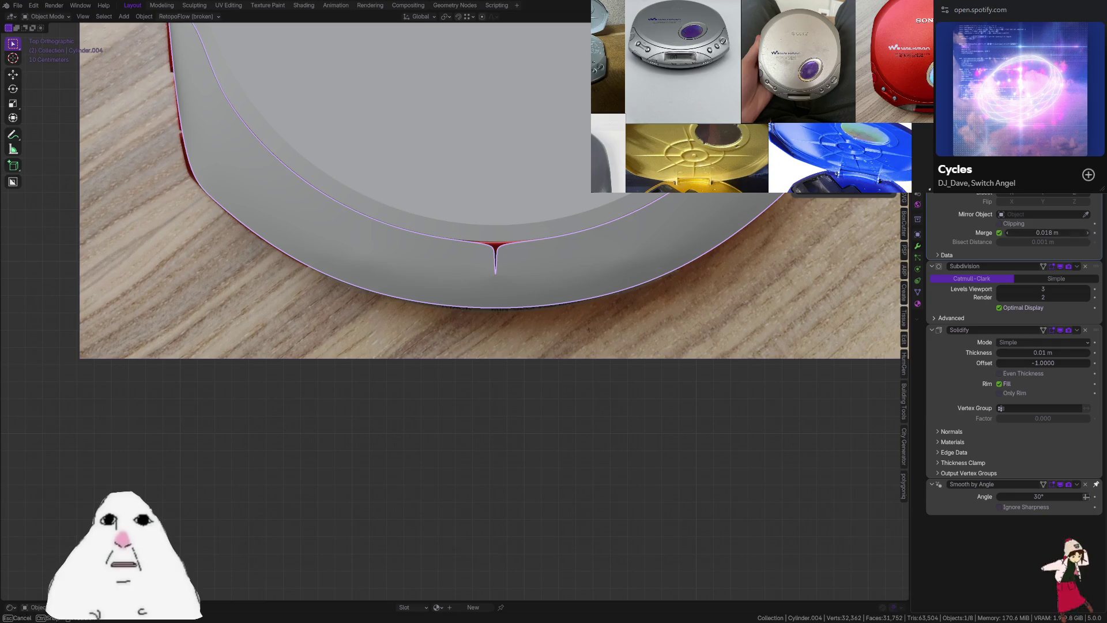
click(1089, 234)
key(Tab)
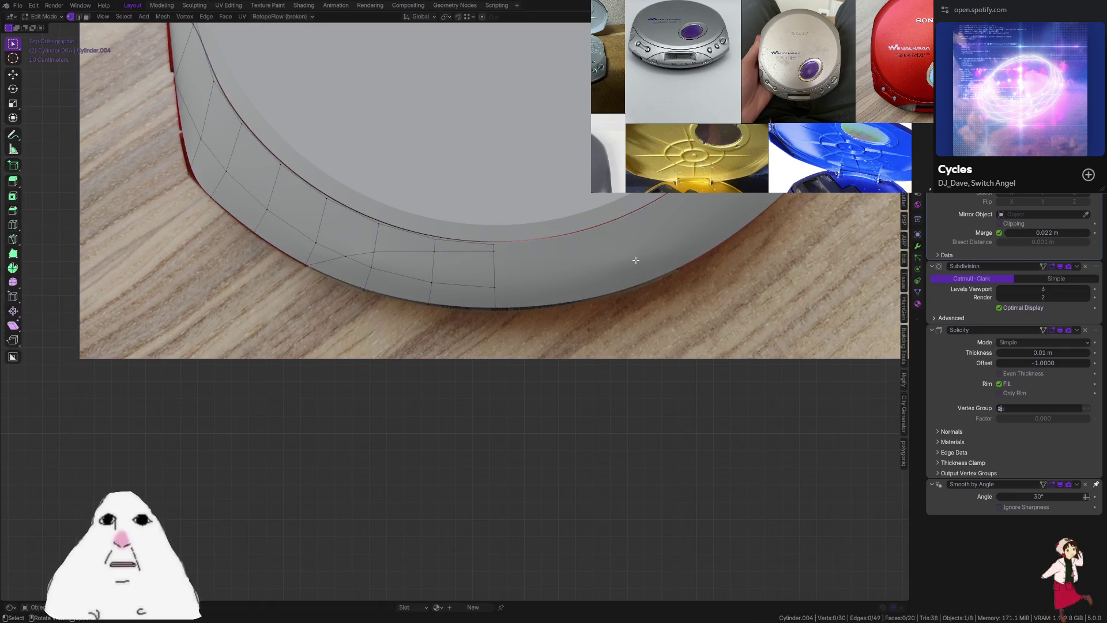
Select six front rim faces and separate them into a new object
key(3)
click(464, 268)
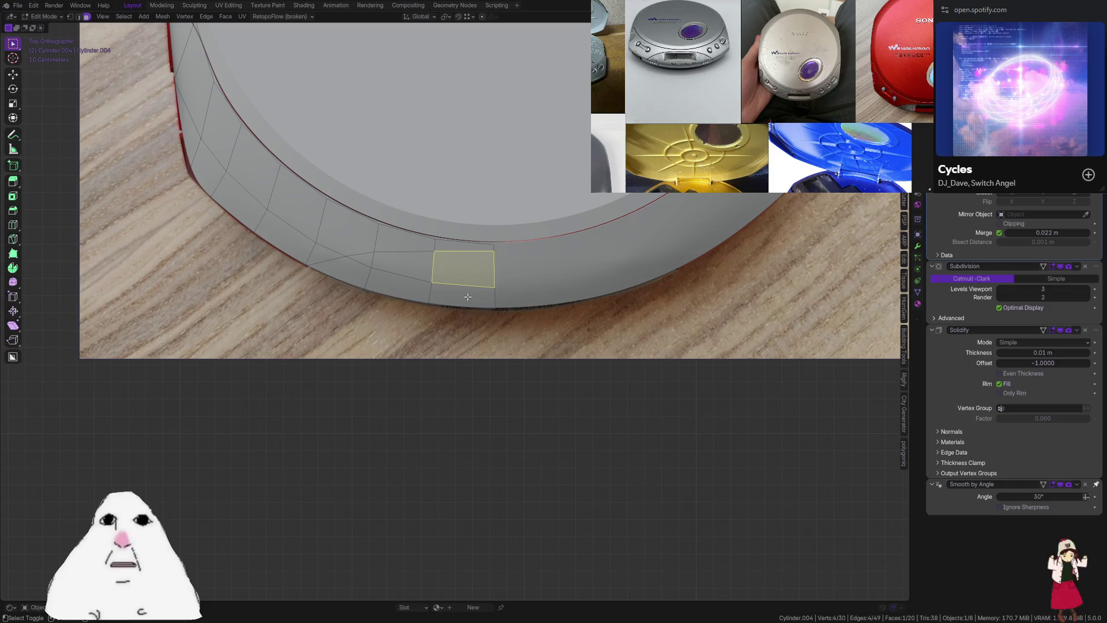
shift+click(461, 296)
shift+click(404, 267)
shift+click(372, 277)
shift+click(340, 272)
shift+click(367, 258)
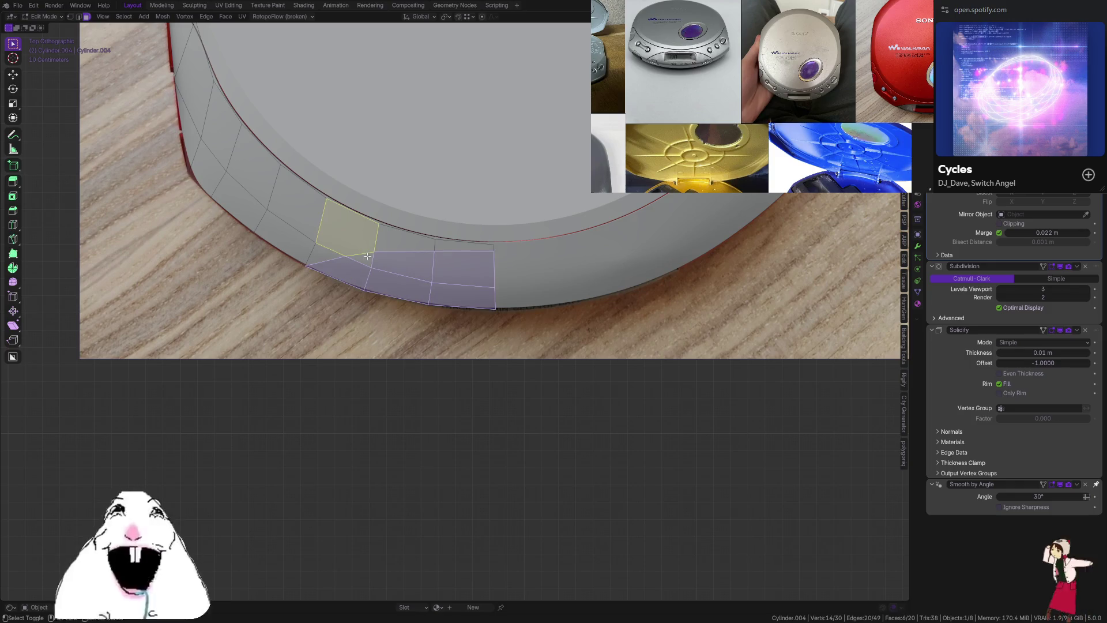
key(p)
click(366, 257)
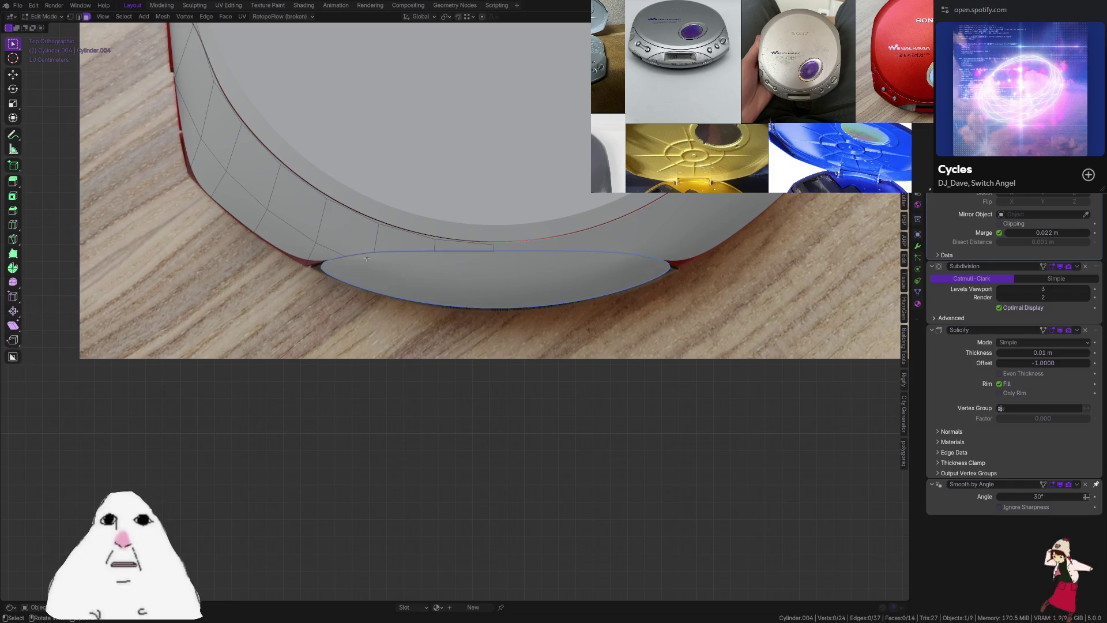
Inspect the separated front piece and the lid mesh from several angles
key(Tab)
click(419, 276)
mouse_move(418, 275)
middle_down()
mouse_move(460, 254)
mouse_move(450, 300)
middle_up()
key(Tab)
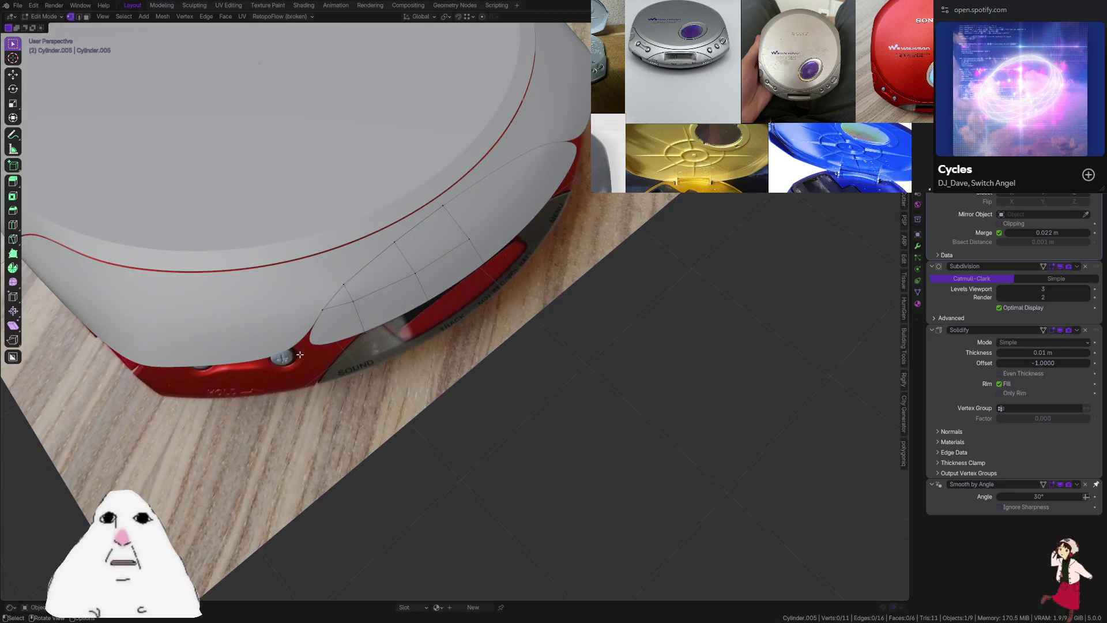
key(Tab)
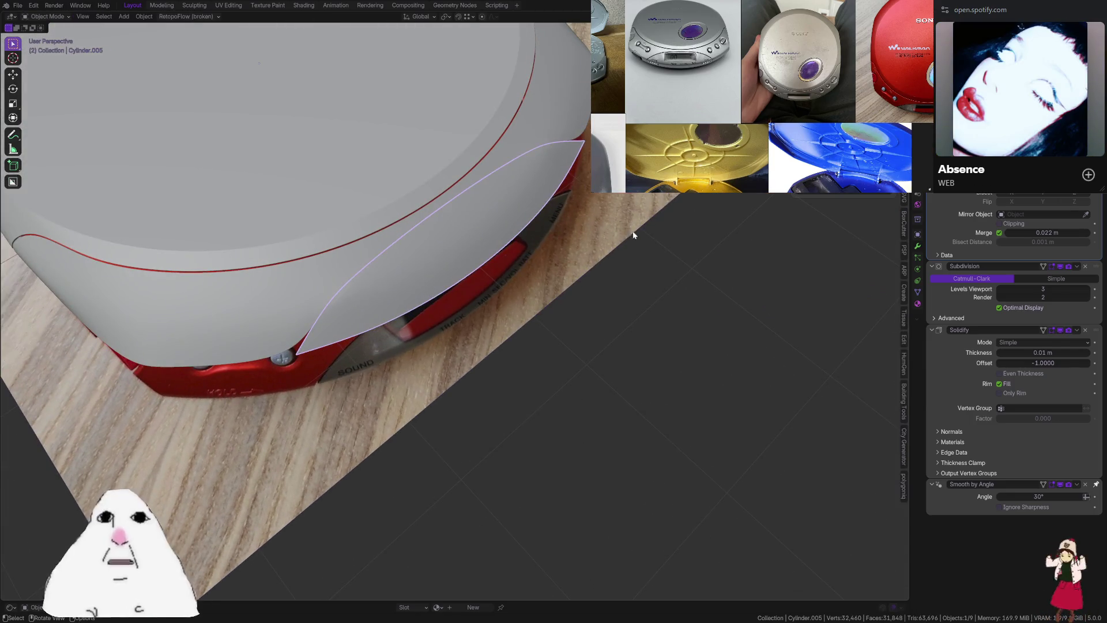
click(273, 329)
key(Tab)
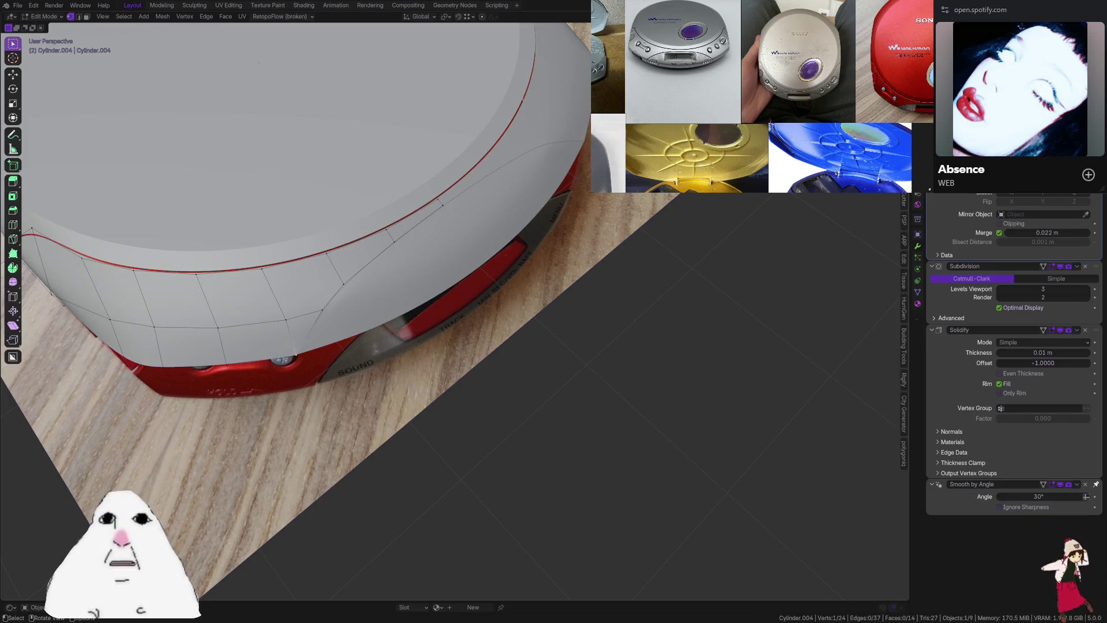
key(Tab)
middle_drag(477, 239, 450, 261)
mouse_move(606, 227)
middle_down()
mouse_move(526, 171)
mouse_move(546, 181)
middle_up()
Select the front tip piece and scale its mesh
click(405, 256)
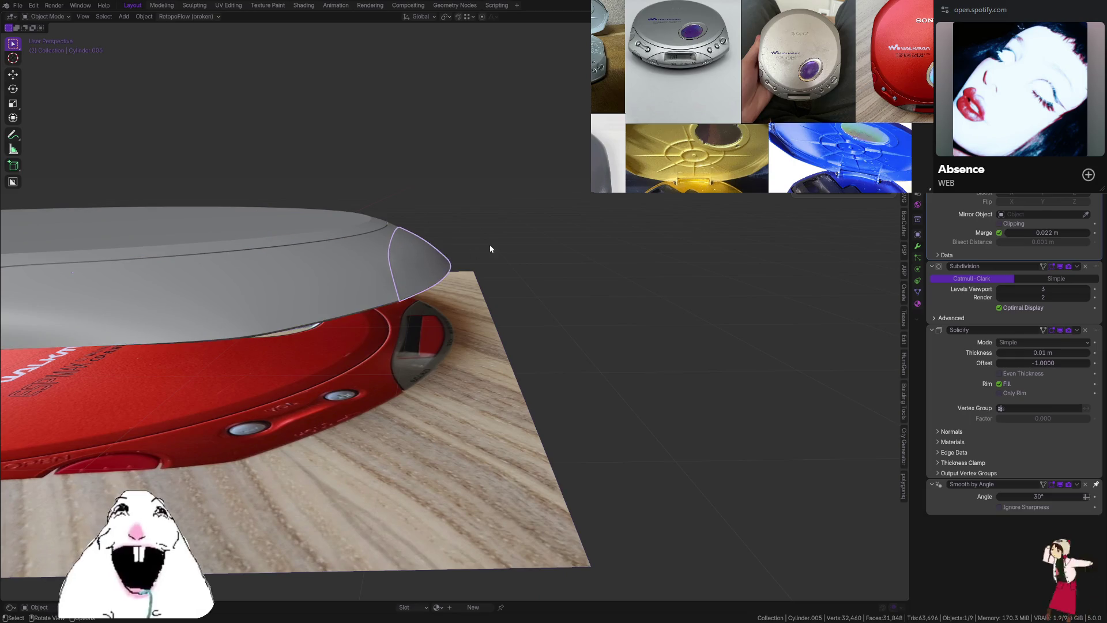
middle_drag(490, 245, 503, 243)
shift+click(377, 267)
middle_drag(589, 208, 511, 223)
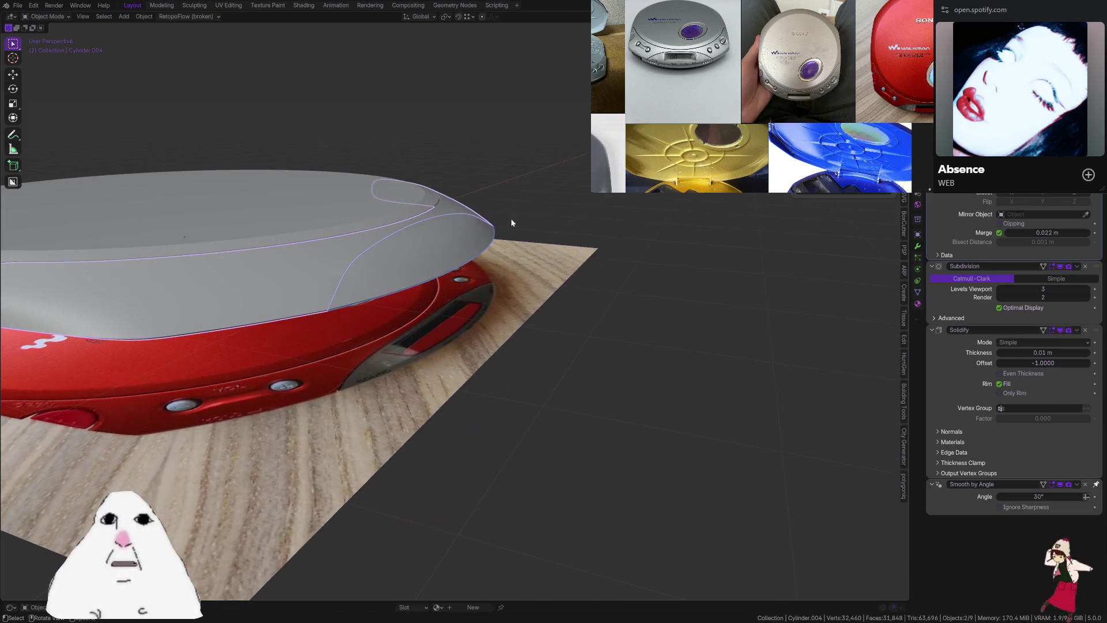
mouse_move(369, 229)
middle_down()
mouse_move(324, 245)
mouse_move(473, 253)
middle_up()
key(Tab)
key(Tab)
click(531, 237)
key(Tab)
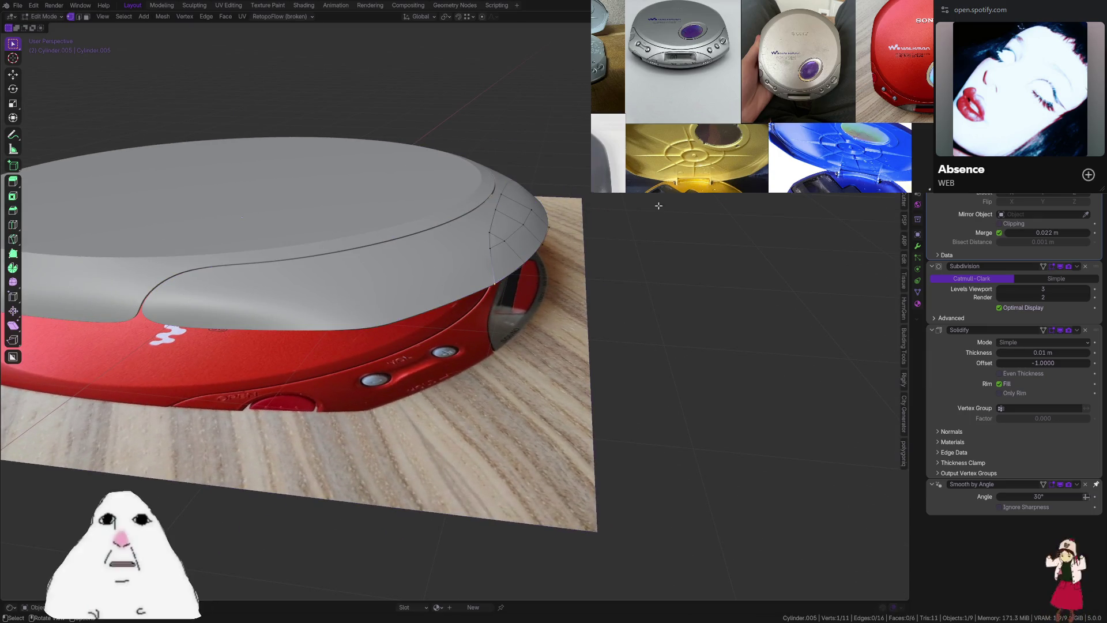
key(s)
click(656, 198)
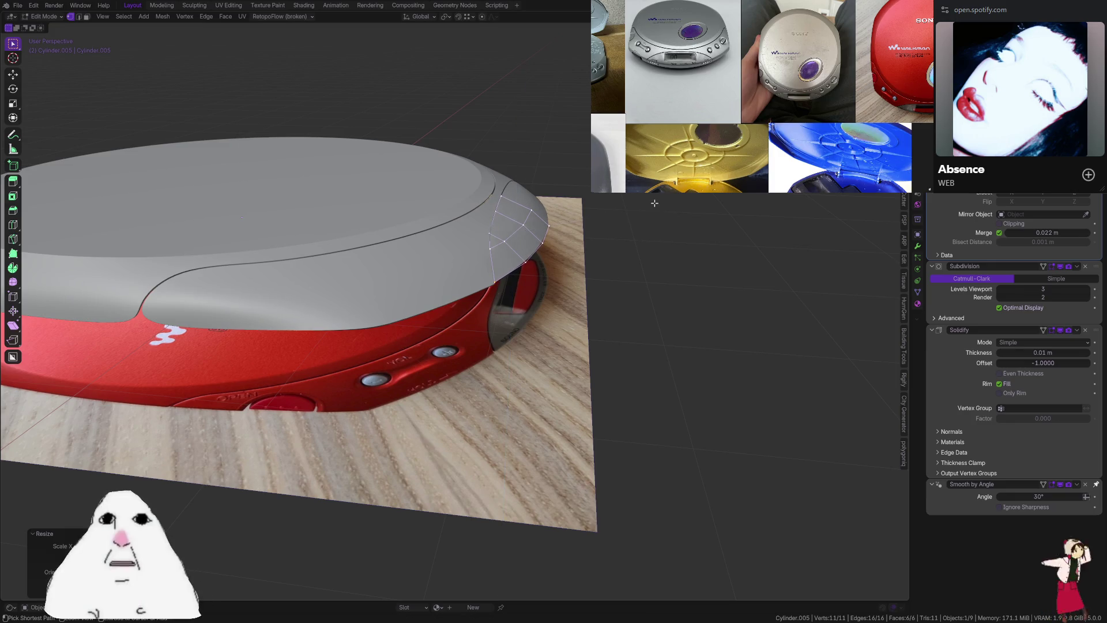
mouse_move(655, 198)
middle_down()
mouse_move(596, 206)
mouse_move(418, 282)
middle_up()
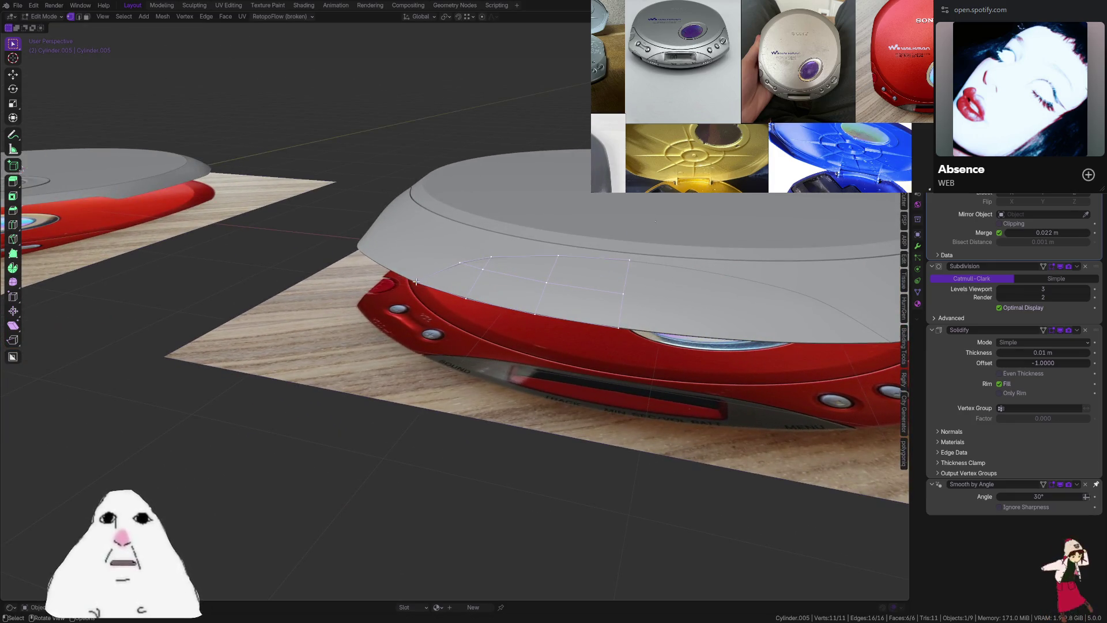
Change the pivot point and resize the piece's top edge loop
key(2)
alt+click(419, 282)
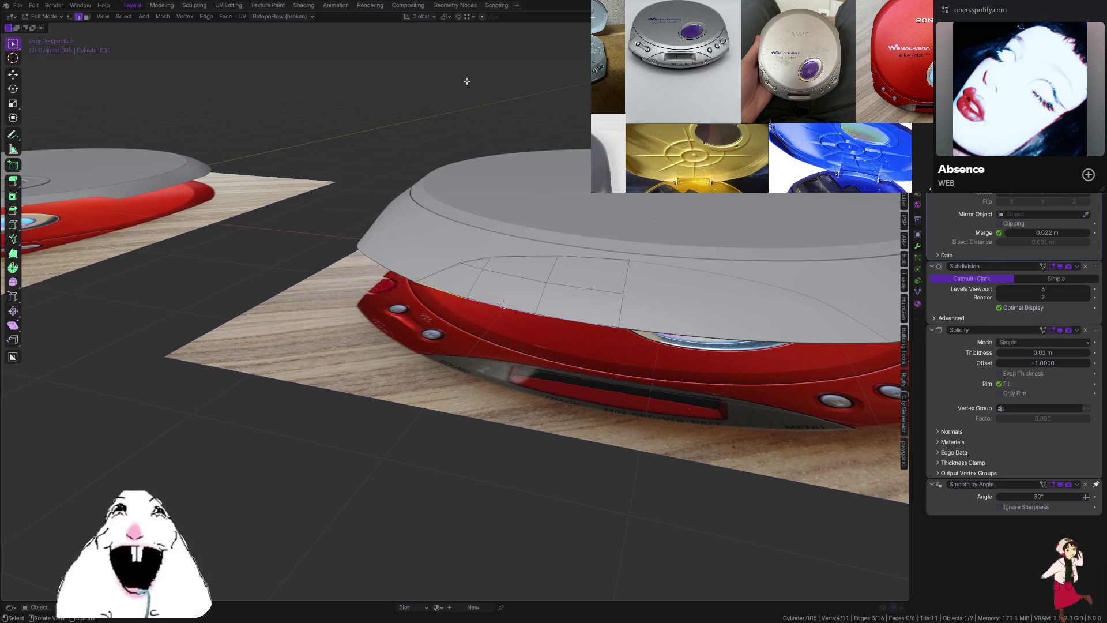
click(445, 16)
click(462, 54)
key(a)
mouse_move(493, 87)
middle_down()
mouse_move(659, 195)
mouse_move(635, 213)
middle_up()
key(s)
click(635, 214)
scroll(630, 218, up, 2)
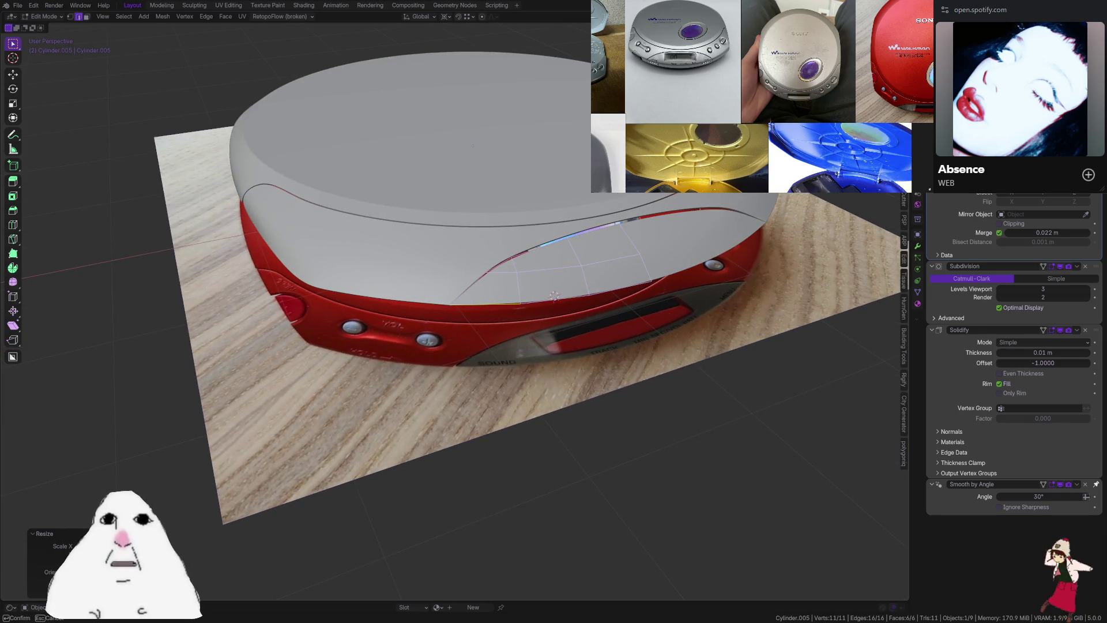
click(553, 296)
Edge-slide the selected loop to follow the lid's front curve above the display
middle_drag(499, 338, 564, 289)
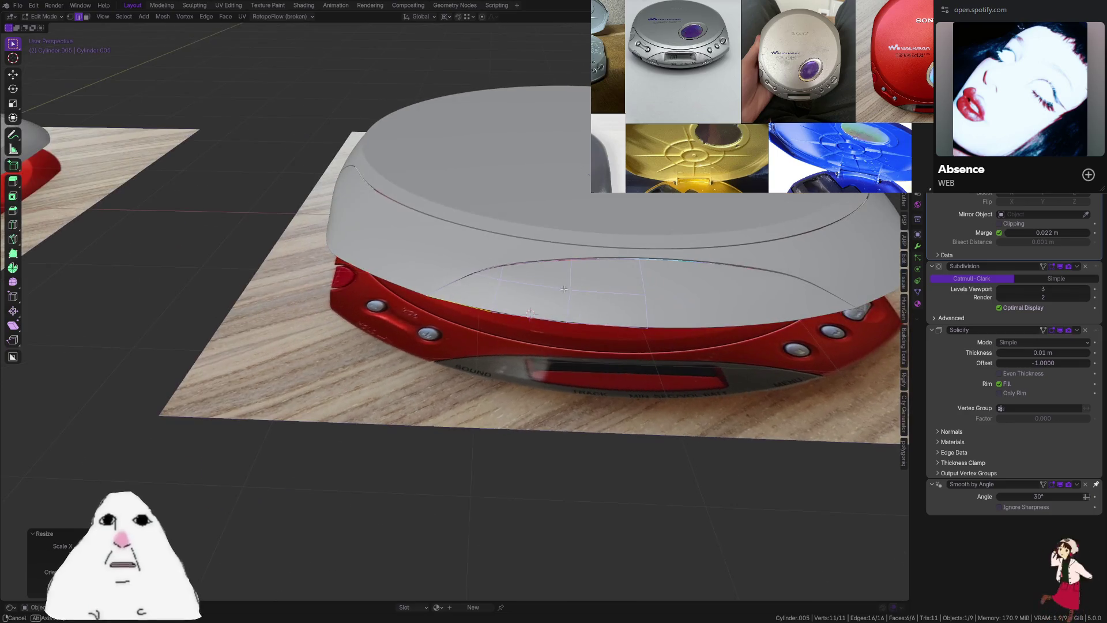
key(alt+z)
key(alt+z)
scroll(629, 254, up, 2)
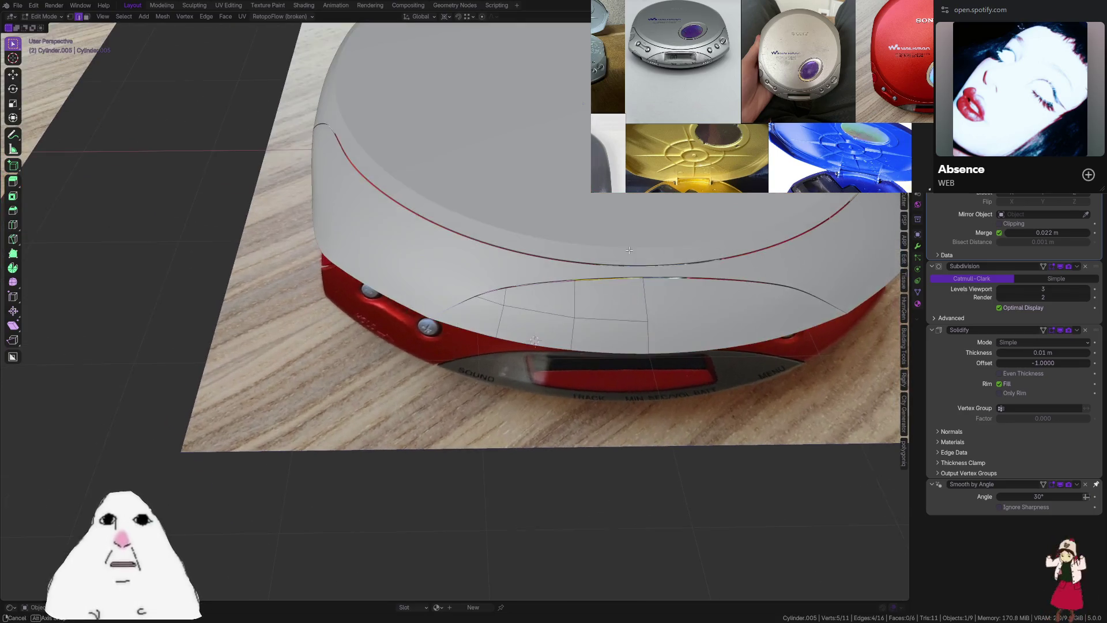
key(g)
key(g)
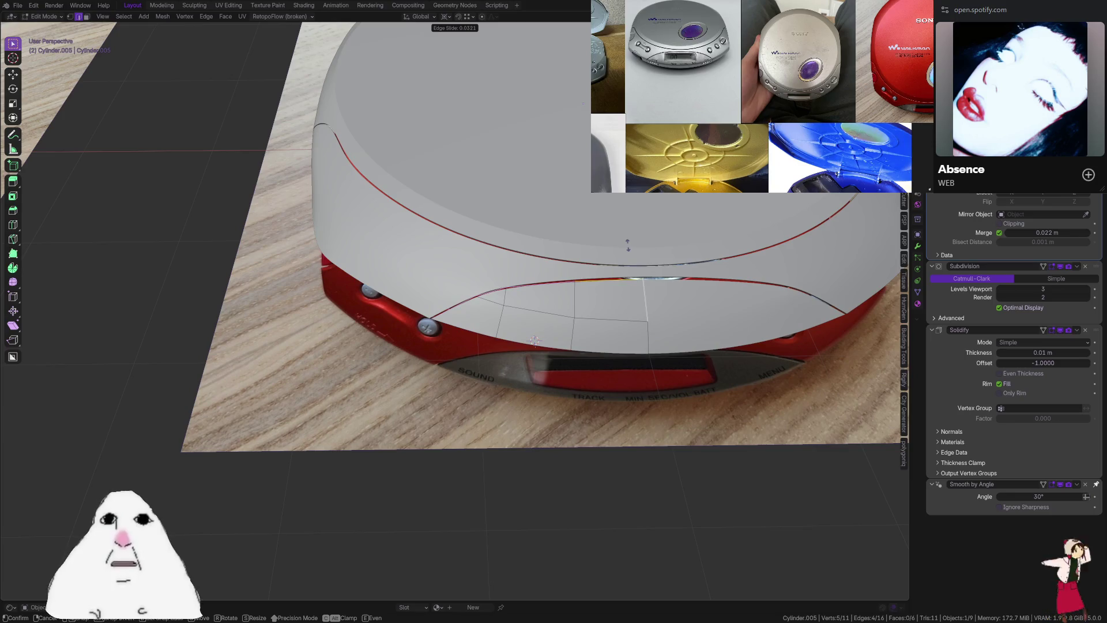
click(628, 250)
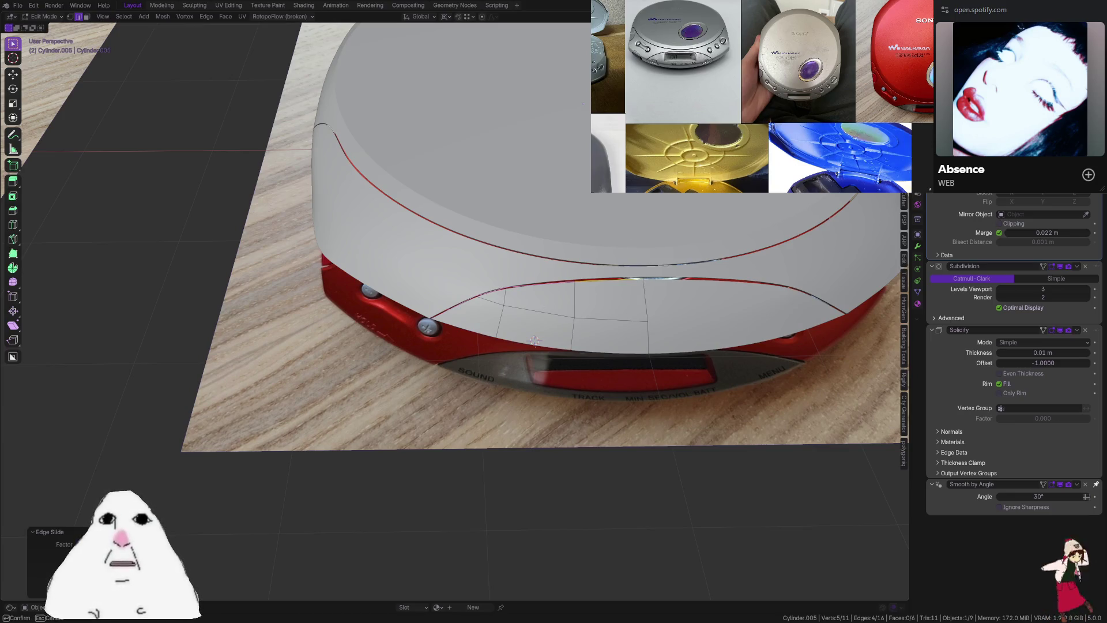
Dissolve the selected edges on the front piece and slide one edge loop along the lid's front curve
key(Tab)
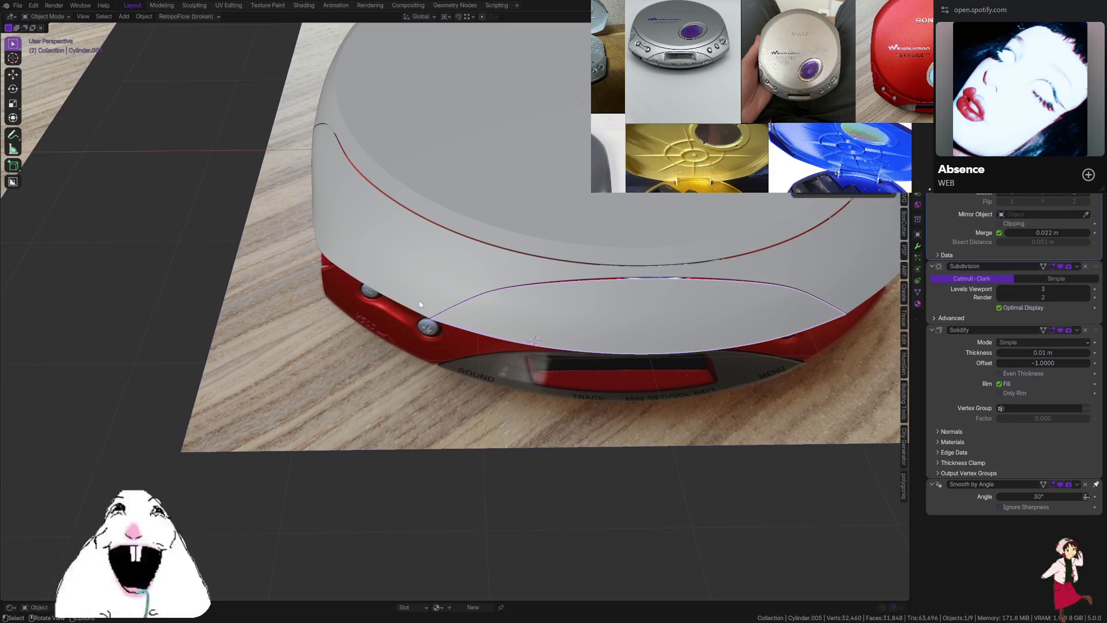
mouse_move(535, 340)
middle_down()
mouse_move(462, 331)
mouse_move(508, 326)
mouse_move(453, 291)
mouse_move(631, 298)
middle_up()
key(Tab)
key(ctrl+x)
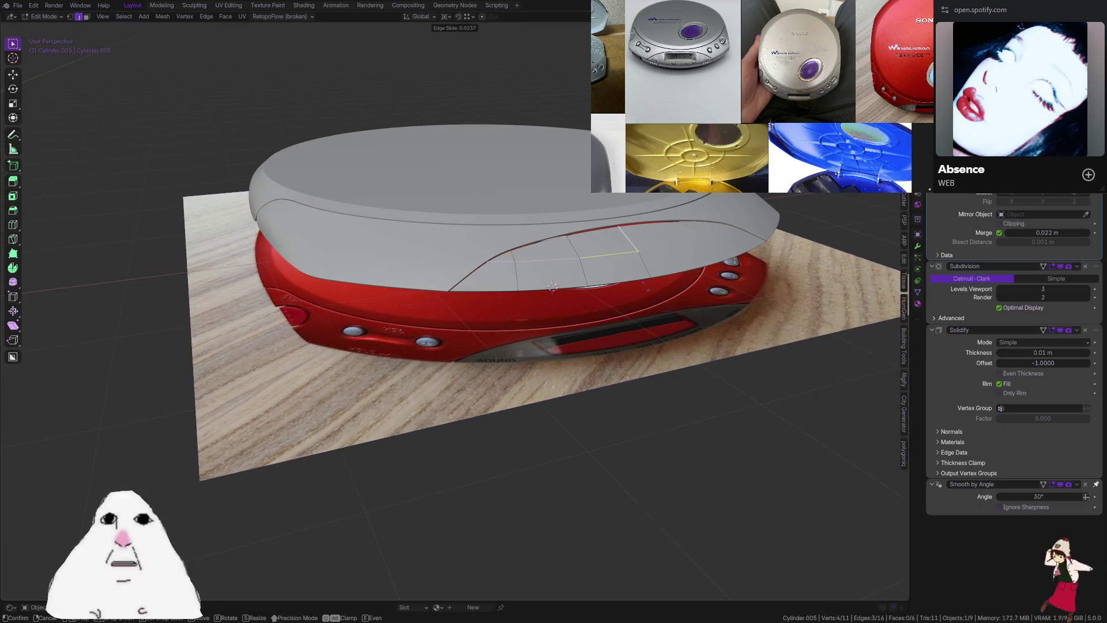
alt+click(606, 257)
key(g)
key(g)
click(634, 258)
Return to Object Mode, view the player from the top, and save CD-player.blend
key(Tab)
mouse_move(634, 257)
middle_down()
mouse_move(552, 309)
mouse_move(646, 378)
mouse_move(612, 369)
mouse_move(634, 372)
middle_up()
key(ctrl+s)
key(shift+alt+z)
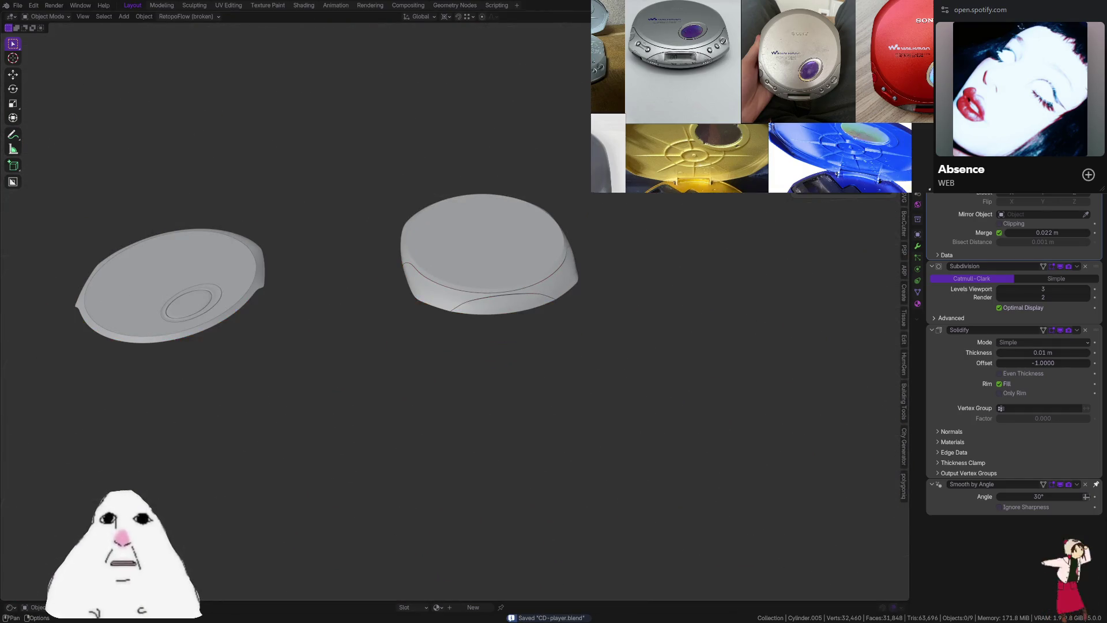
mouse_move(519, 242)
middle_down()
mouse_move(543, 221)
mouse_move(526, 257)
mouse_move(559, 260)
middle_up()
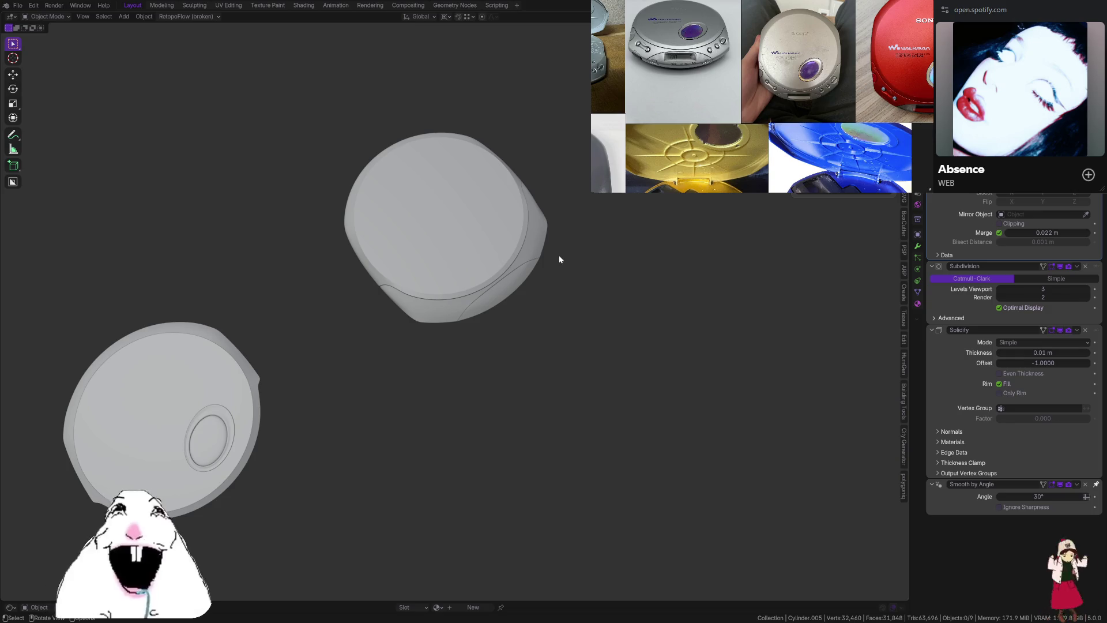
mouse_move(559, 259)
middle_down()
mouse_move(440, 223)
mouse_move(578, 324)
mouse_move(500, 327)
mouse_move(470, 306)
mouse_move(539, 302)
mouse_move(447, 302)
mouse_move(518, 300)
mouse_move(349, 299)
mouse_move(554, 300)
mouse_move(478, 300)
middle_up()
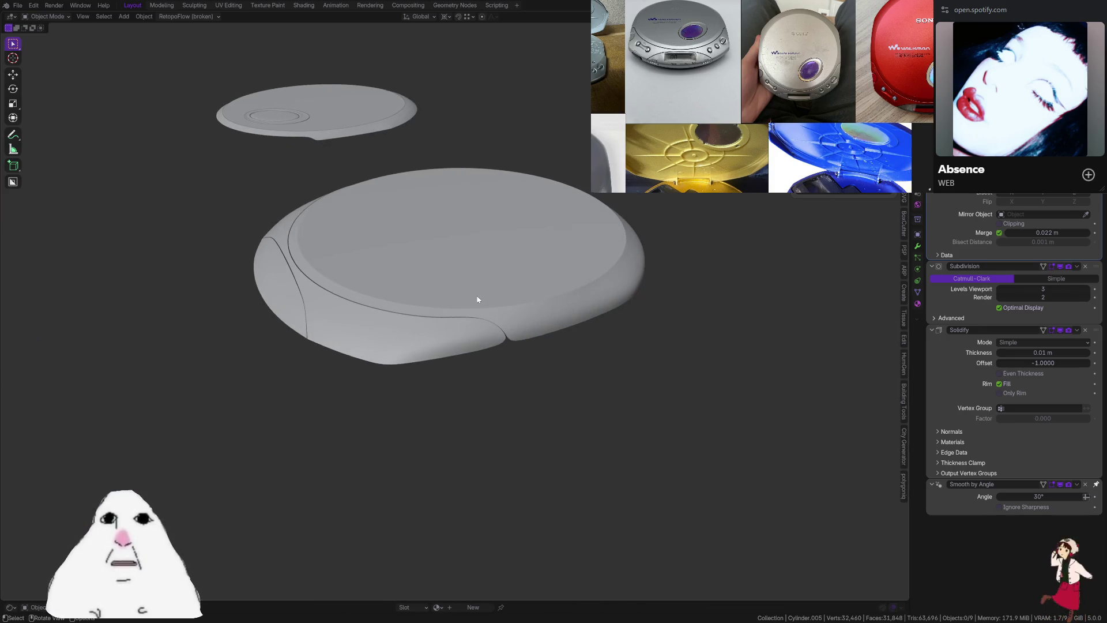
mouse_move(596, 292)
middle_down()
mouse_move(531, 314)
mouse_move(474, 311)
mouse_move(502, 284)
mouse_move(491, 317)
mouse_move(442, 316)
mouse_move(507, 325)
middle_up()
key(ctrl+s)
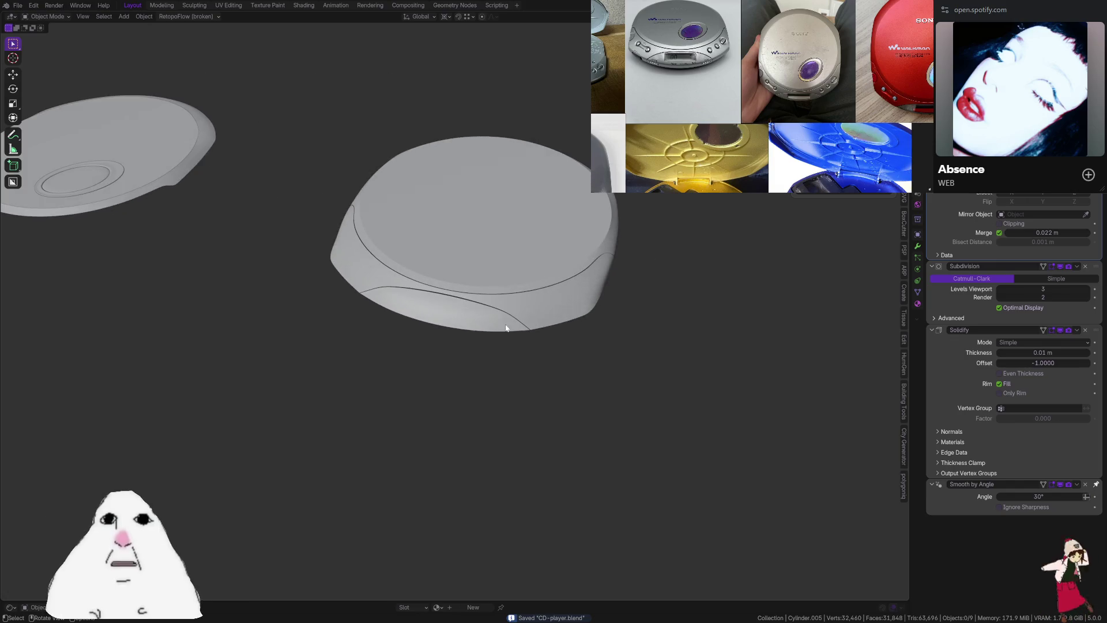
mouse_move(671, 298)
middle_down()
mouse_move(684, 275)
mouse_move(654, 272)
middle_up()
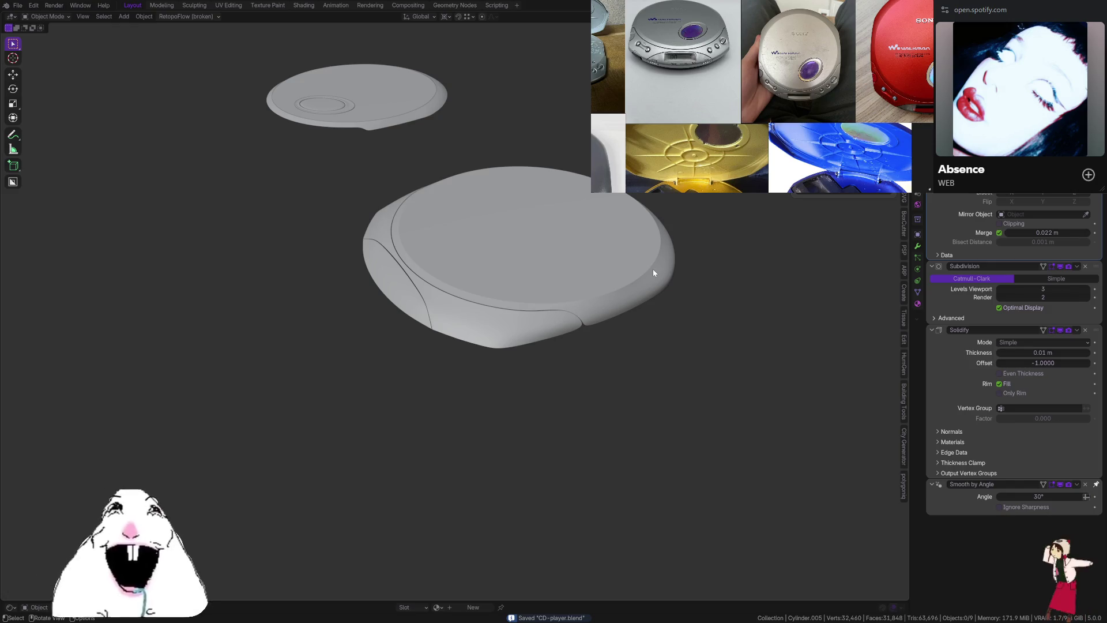
middle_drag(483, 251, 522, 247)
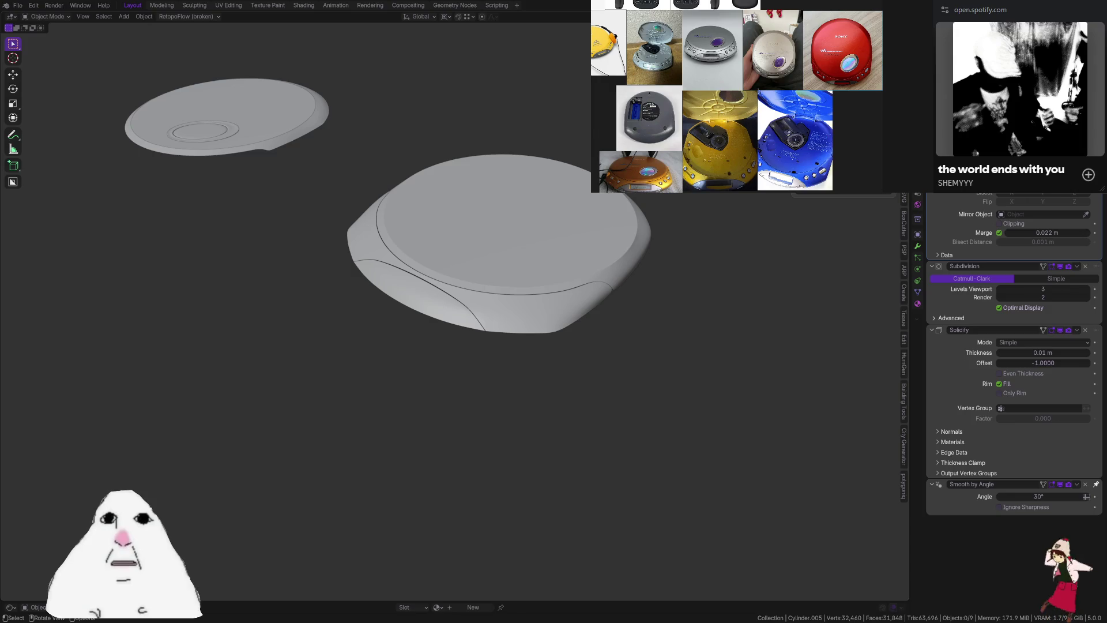
scroll(738, 97, down, 2)
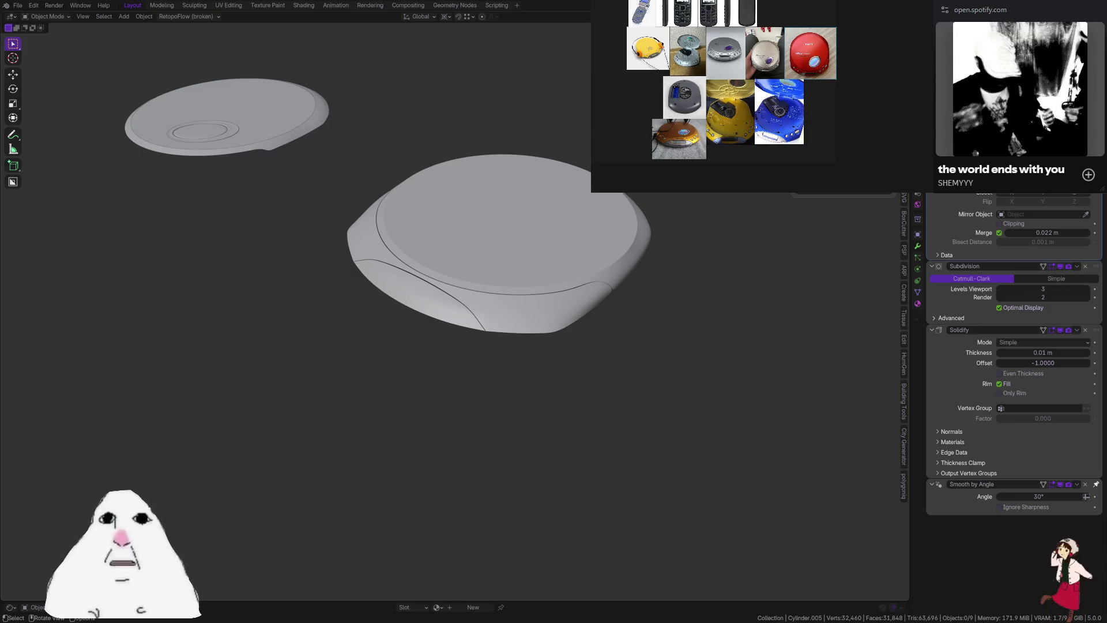